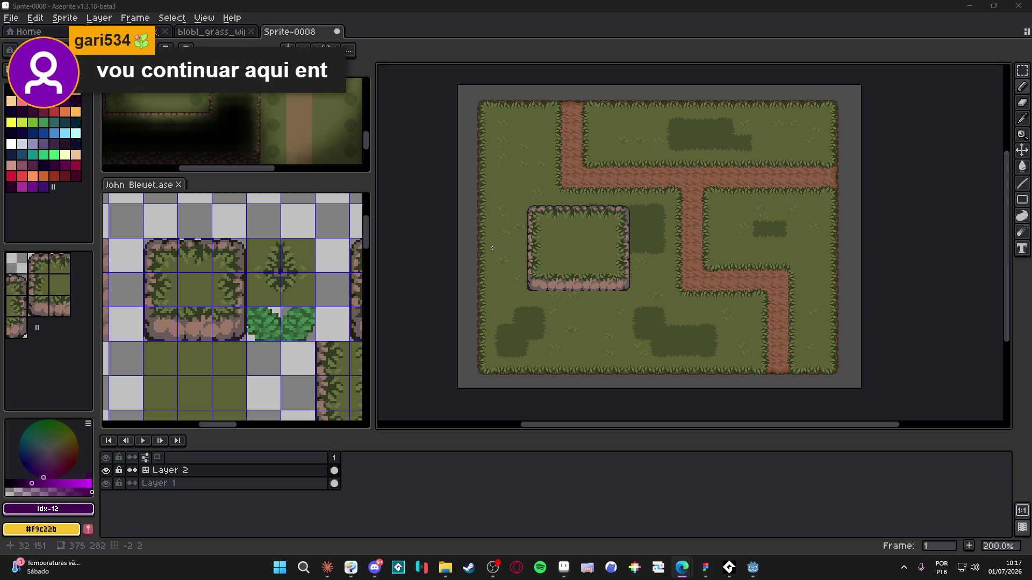
- Pan across the tile map for a closer look, then check the browser window
scroll(654, 302, up, 1)
mouse_move(598, 311)
mouse_down()
mouse_move(564, 323)
mouse_move(584, 334)
mouse_up()
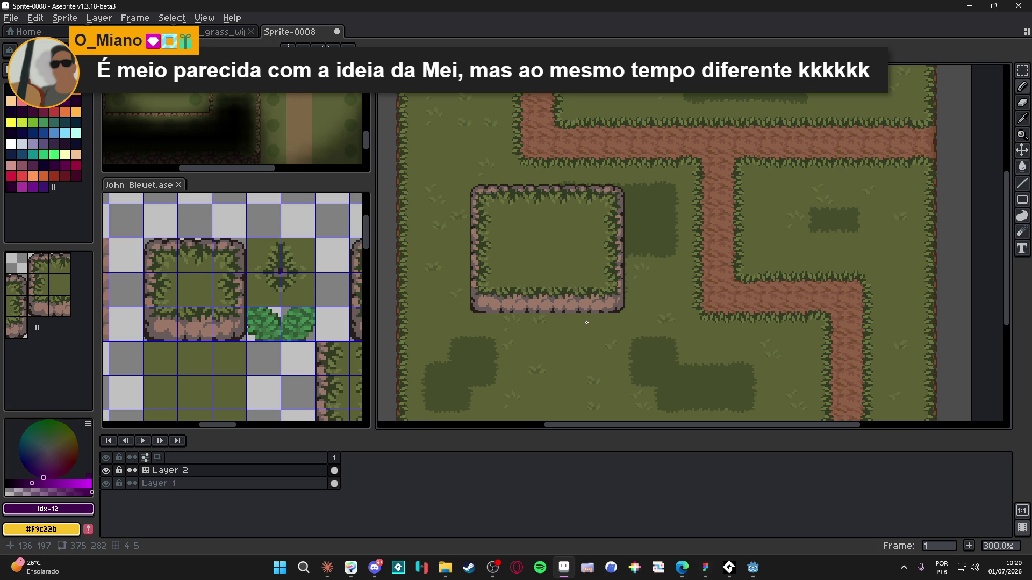
key(alt+Tab)
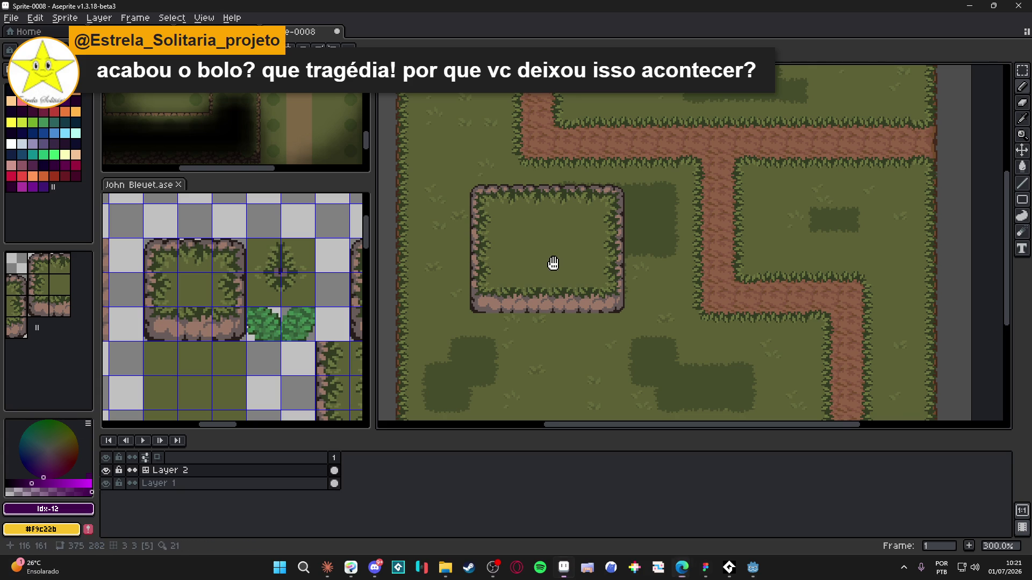
scroll(553, 263, down, 2)
scroll(577, 267, up, 2)
scroll(564, 253, up, 1)
scroll(557, 244, down, 3)
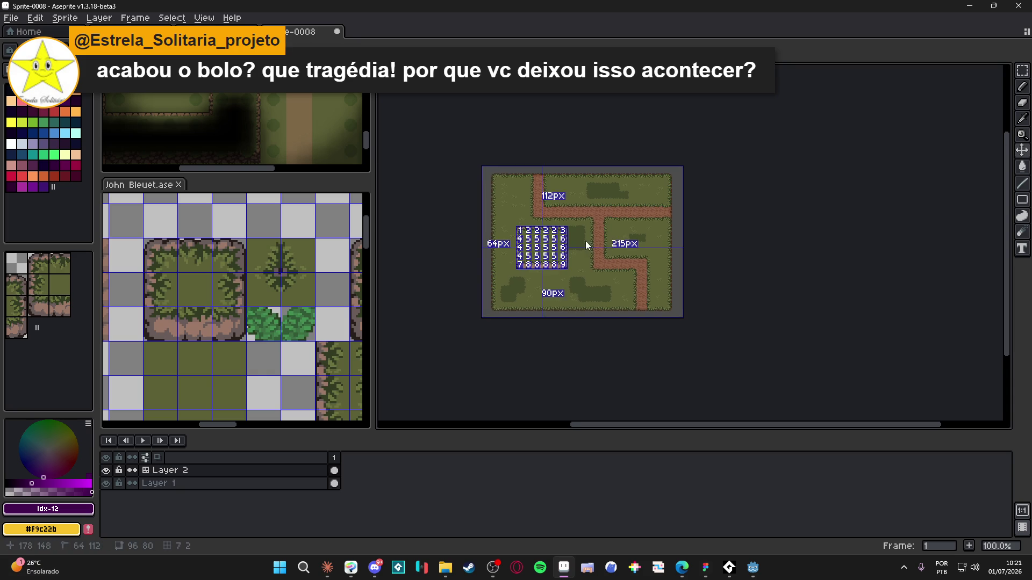
- Save the map under the name preview inside the John Bleuet folder
key(ctrl+s)
click(940, 534)
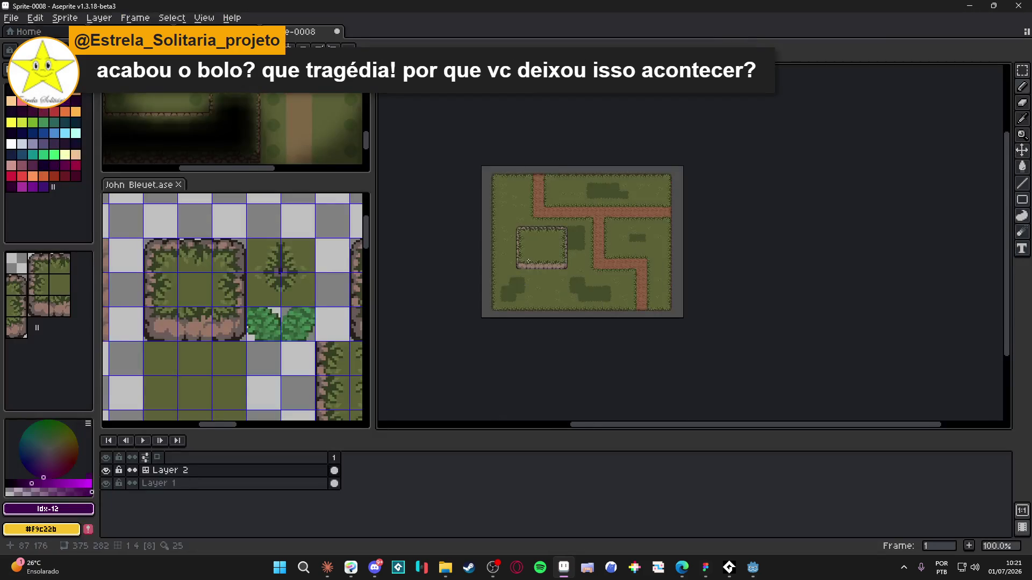
key(ctrl+s)
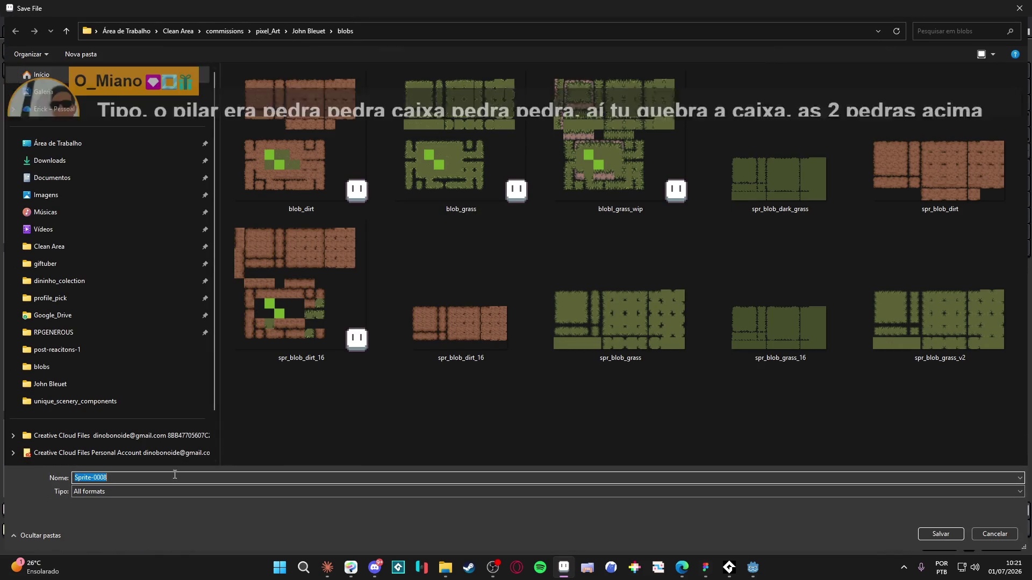
click(304, 31)
text(preview)
key(Return)
key(alt+Tab)
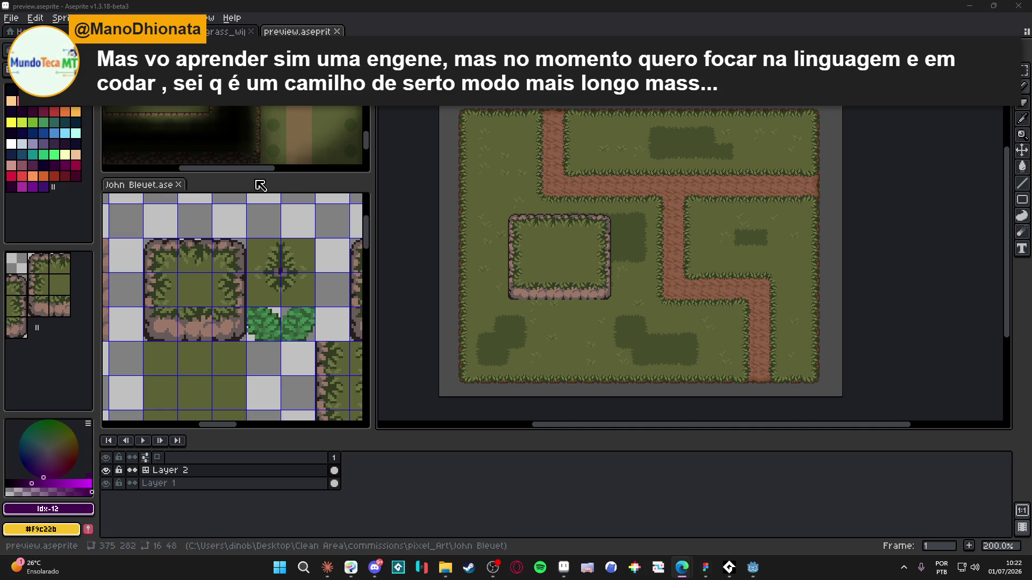
- Close John Bleuet.ase, Sprite-0007 (discarding changes), preview.aseprite and blobl_grass_wip
click(179, 184)
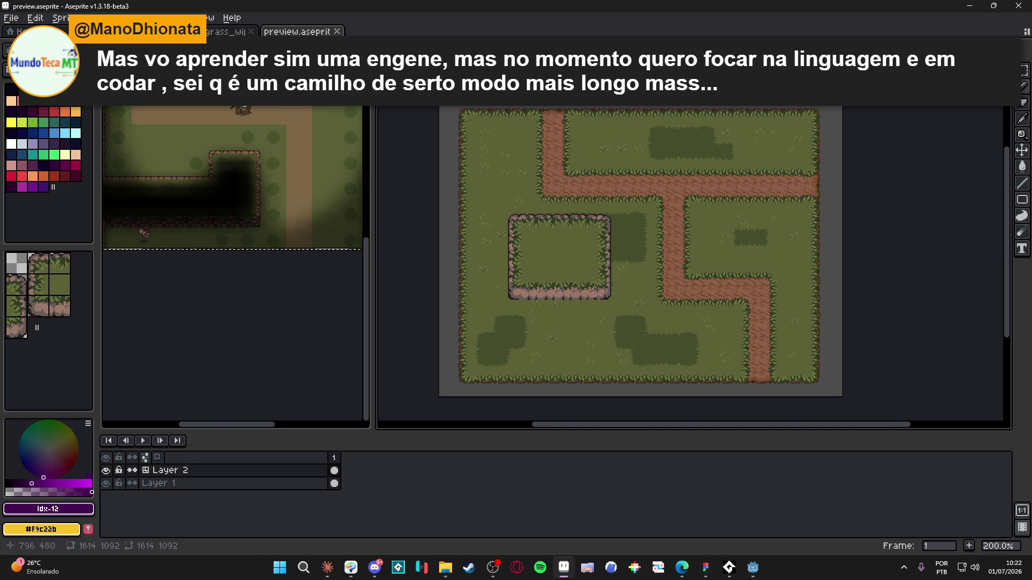
key(ctrl+w)
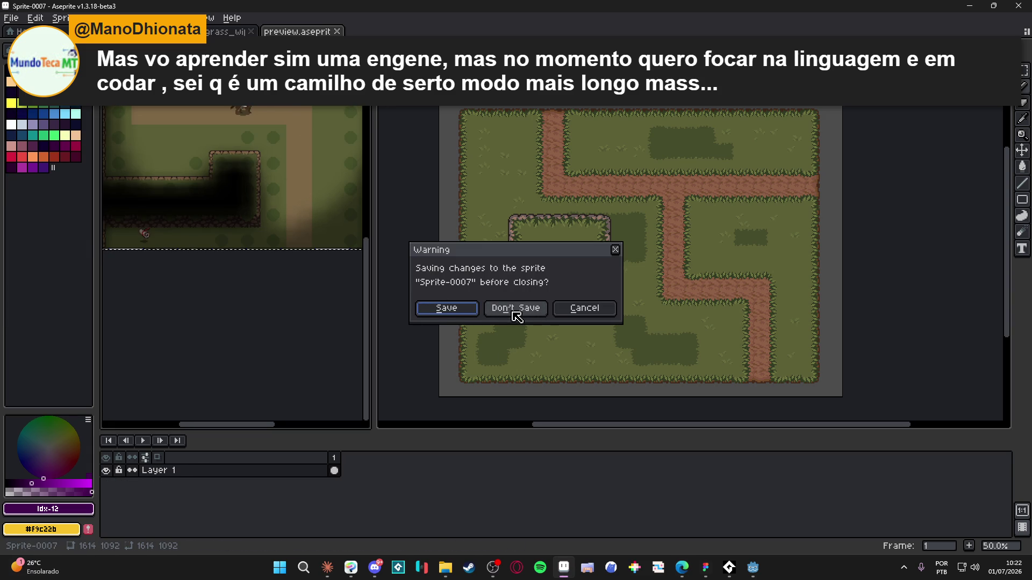
click(515, 313)
click(337, 31)
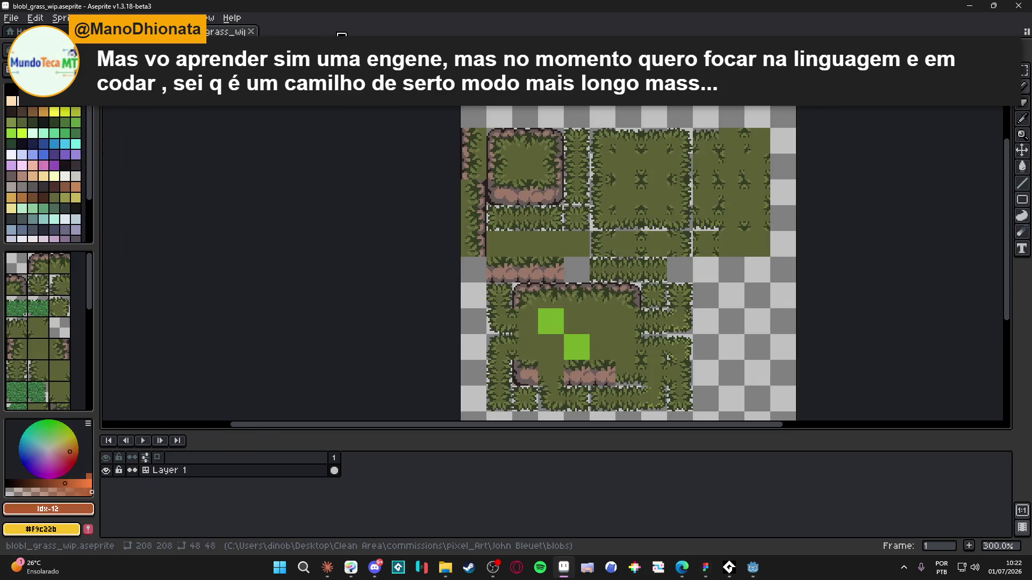
click(251, 31)
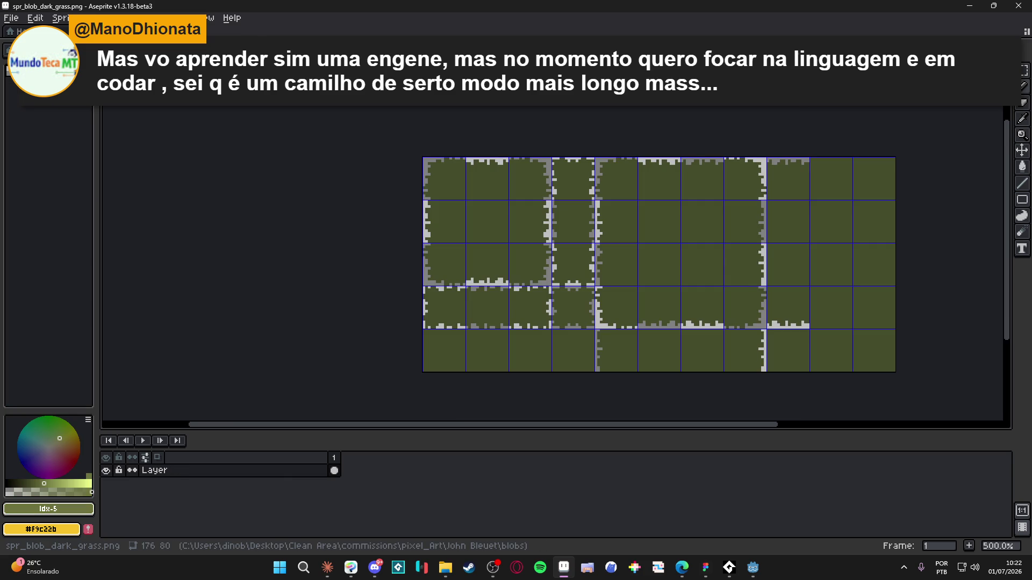
- Reopen the grass tile sheet and apply the AAP-Splendor128 palette preset to it
key(alt+Tab)
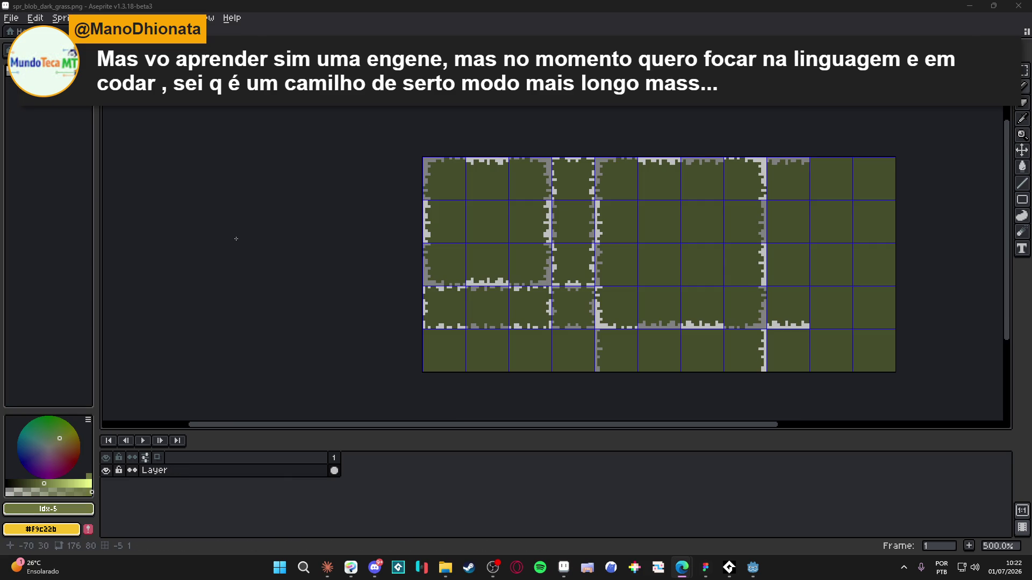
drag(453, 299, 425, 302)
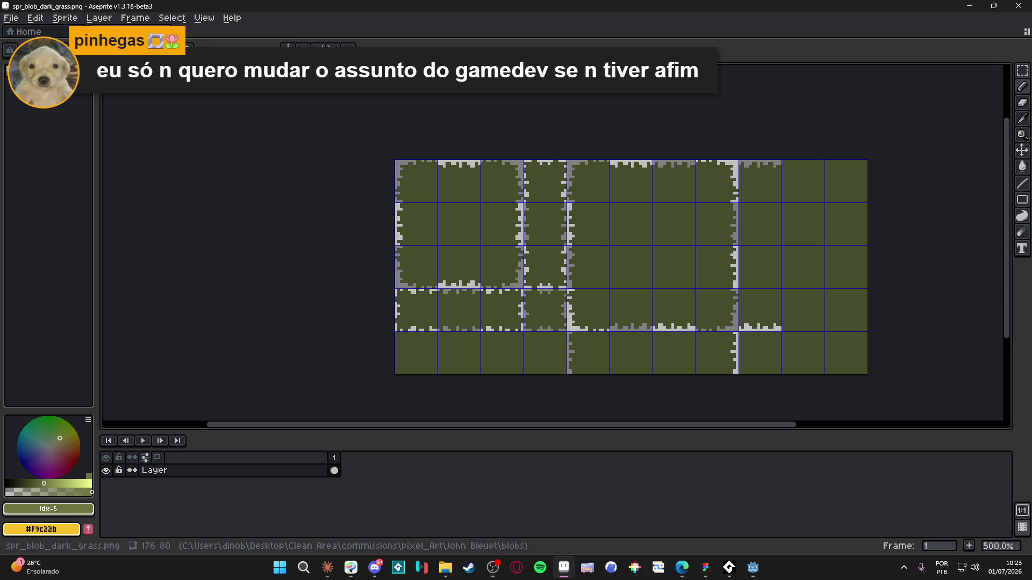
key(ctrl+w)
key(ctrl+shift+t)
key(F4)
click(253, 192)
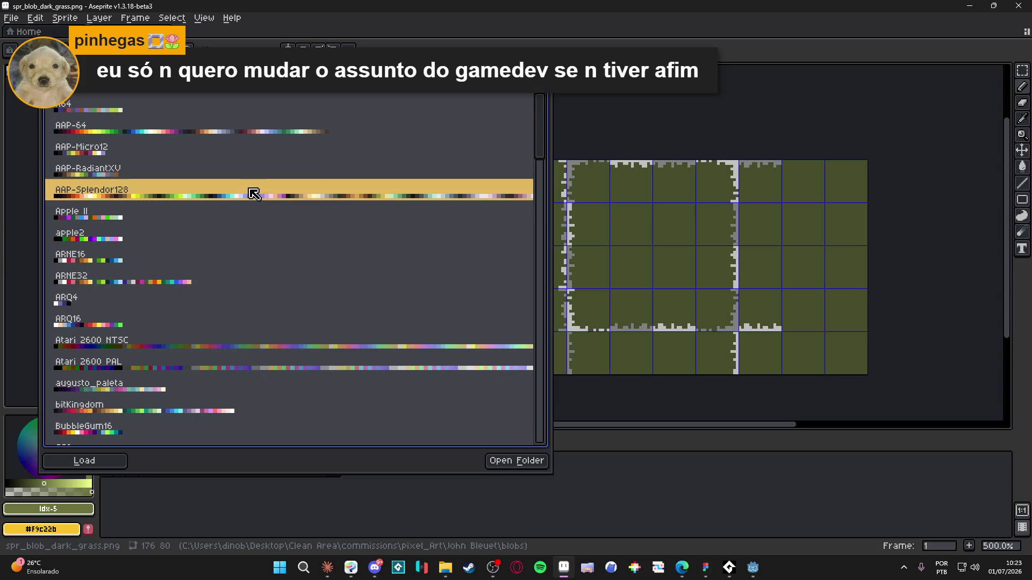
click(652, 120)
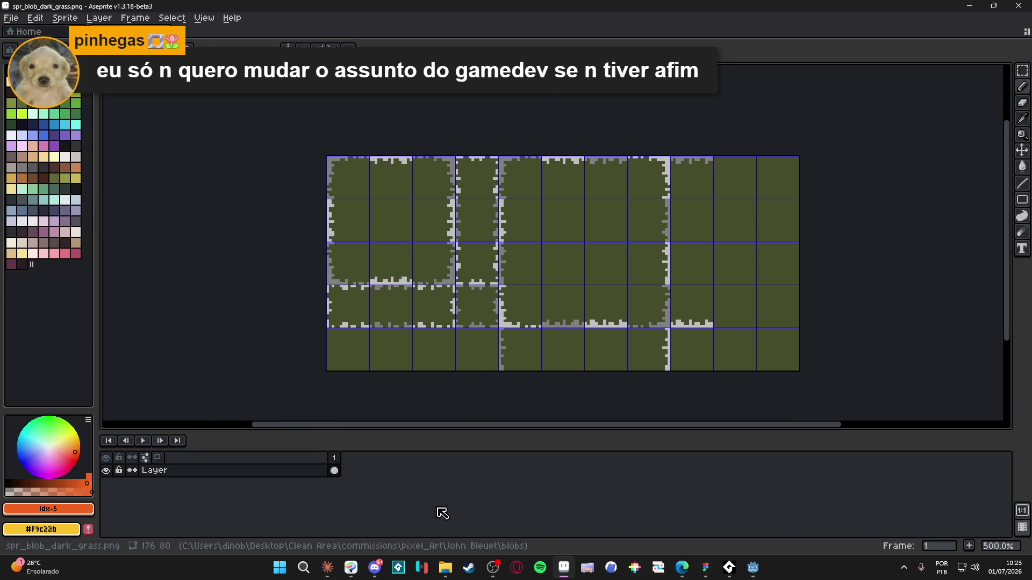
- Close the grass tile sheet, discarding its unsaved changes
mouse_move(445, 568)
click(189, 34)
click(515, 311)
- In File Explorer, close the radio_royal tab, minimize the blobs window and open RPGENEROUS
click(459, 567)
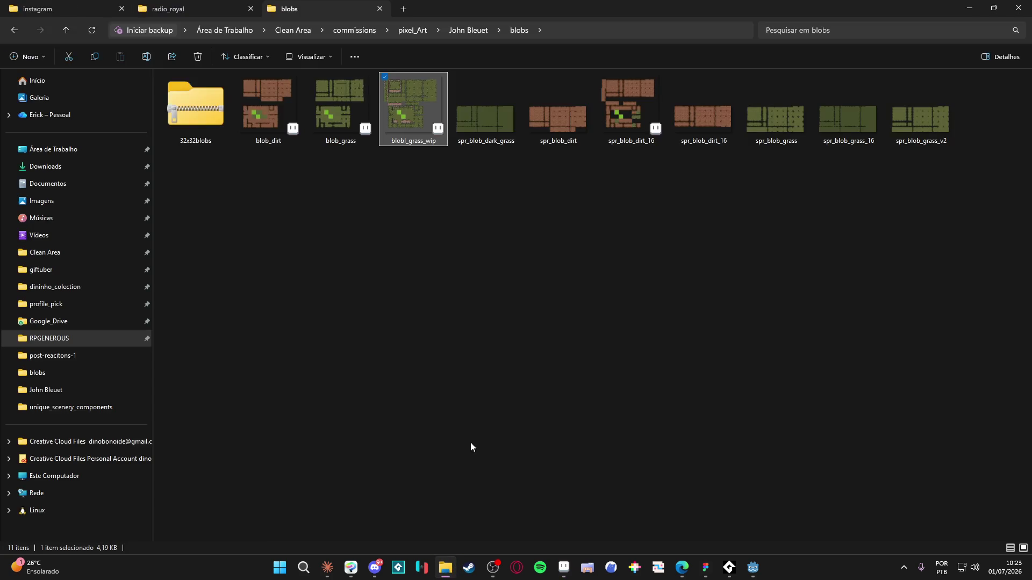
click(208, 5)
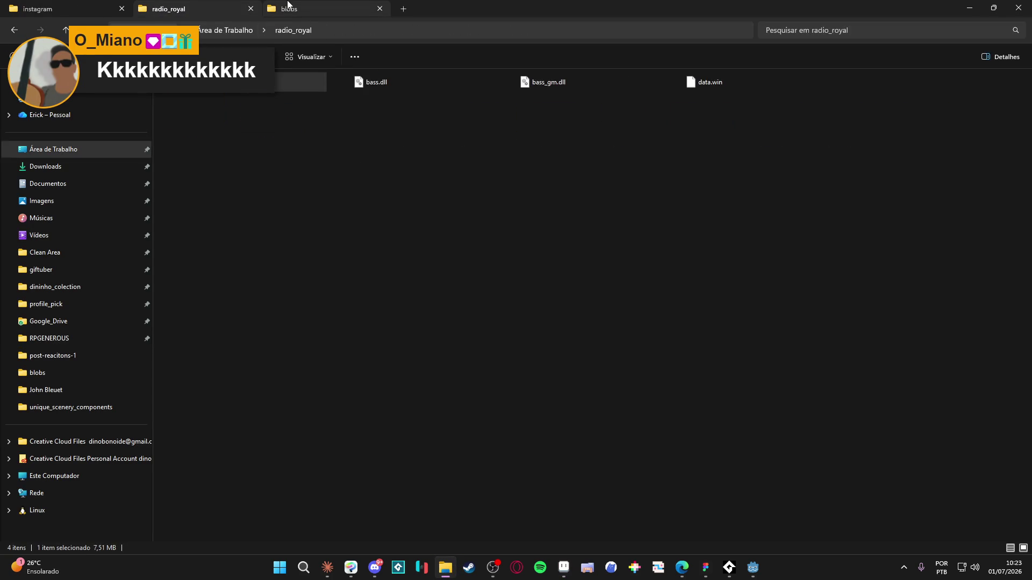
key(ctrl+w)
key(ctrl+w)
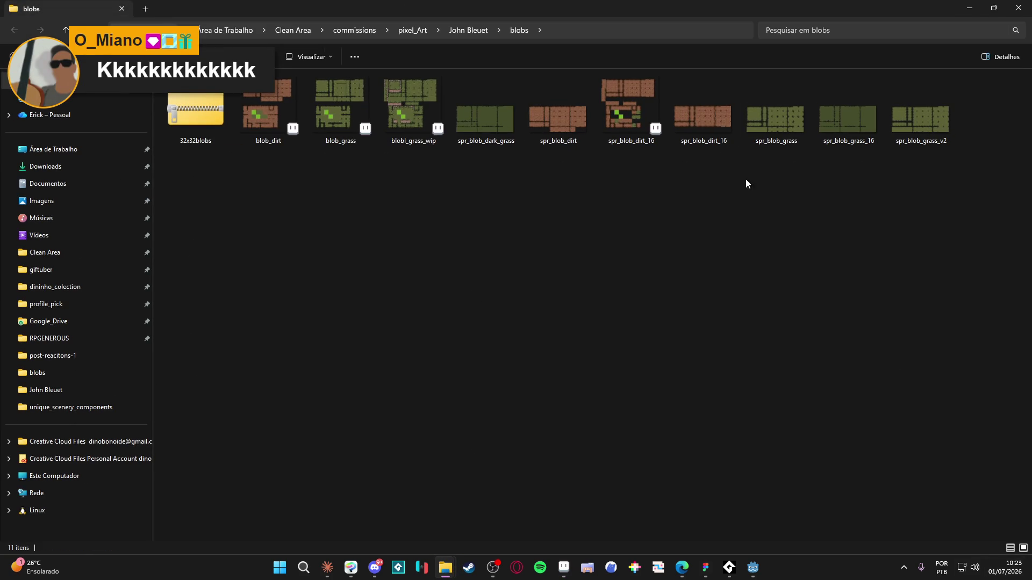
drag(627, 9, 624, 160)
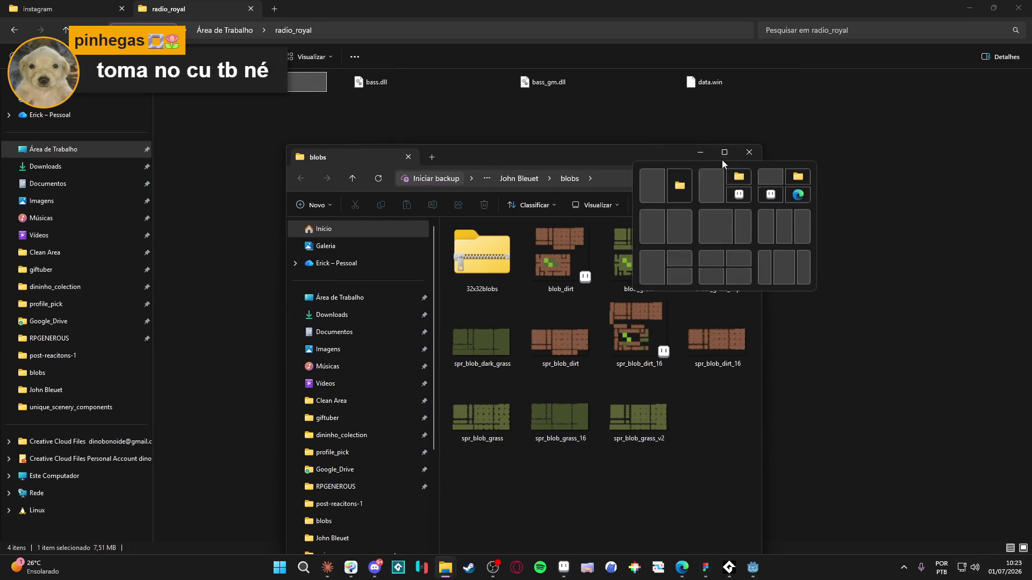
click(701, 154)
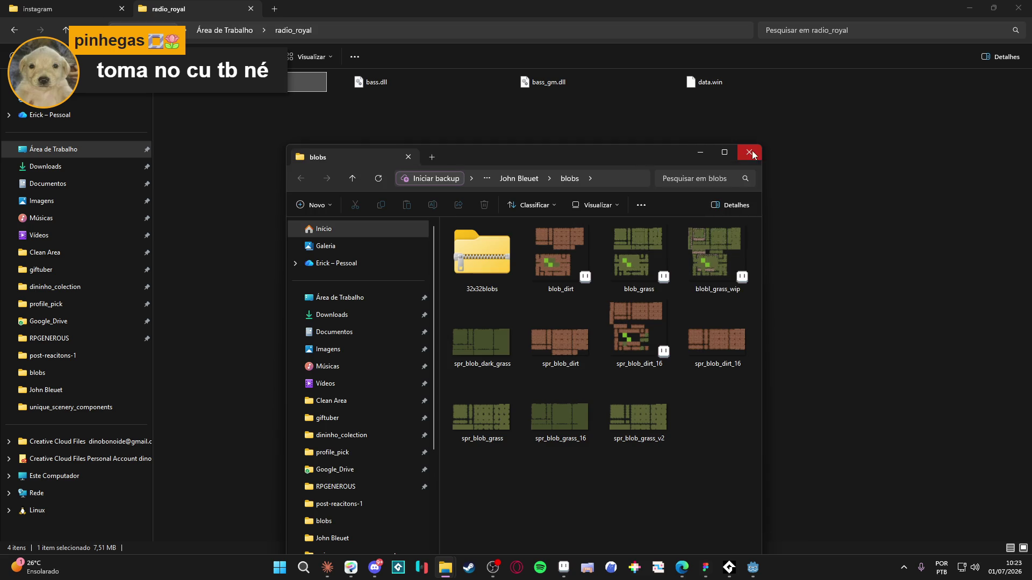
click(63, 339)
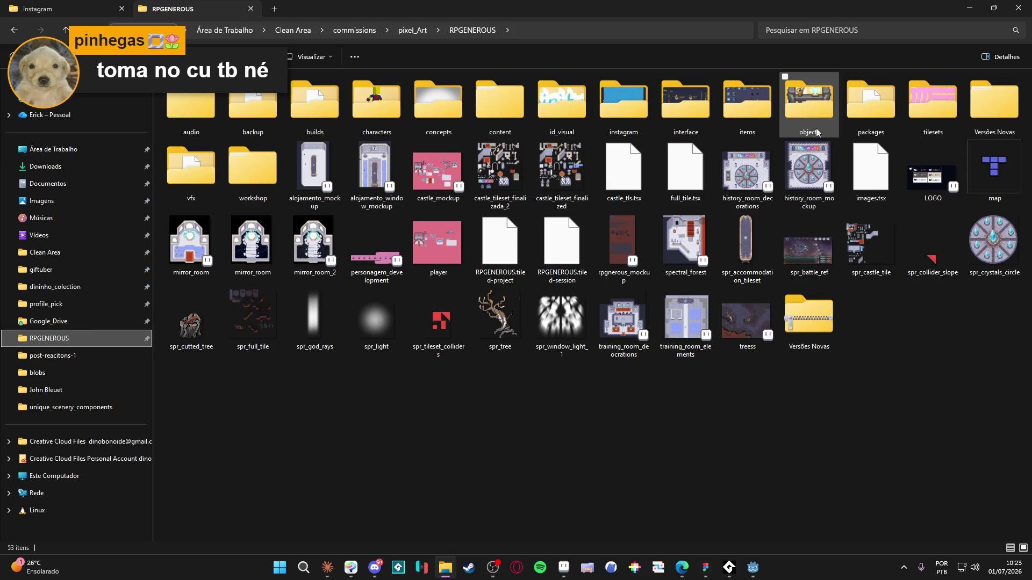
double_click(935, 105)
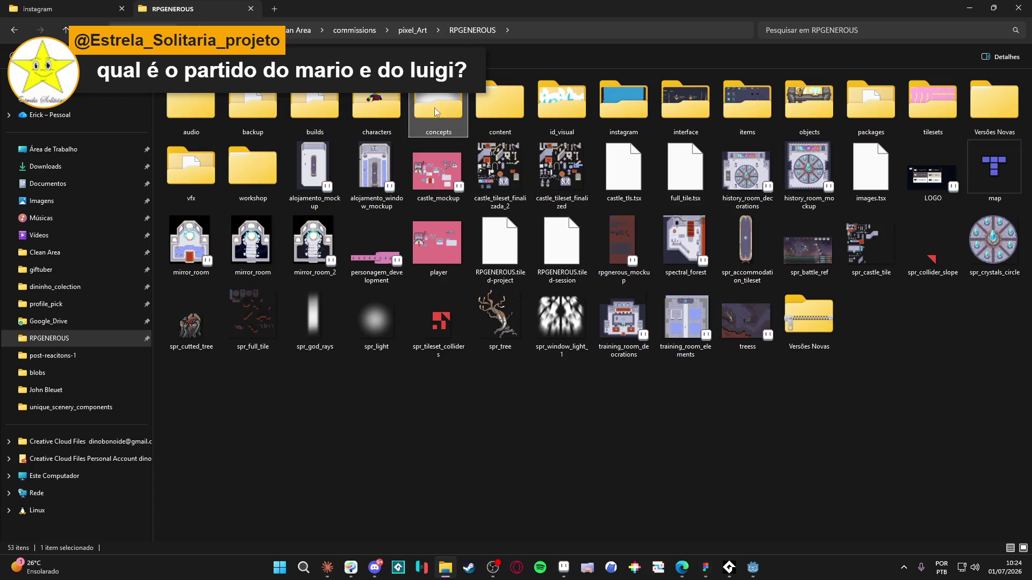
- Go through characters > main character animations > Main Characters > Yara > Attack and open yara - attack
double_click(398, 102)
click(310, 111)
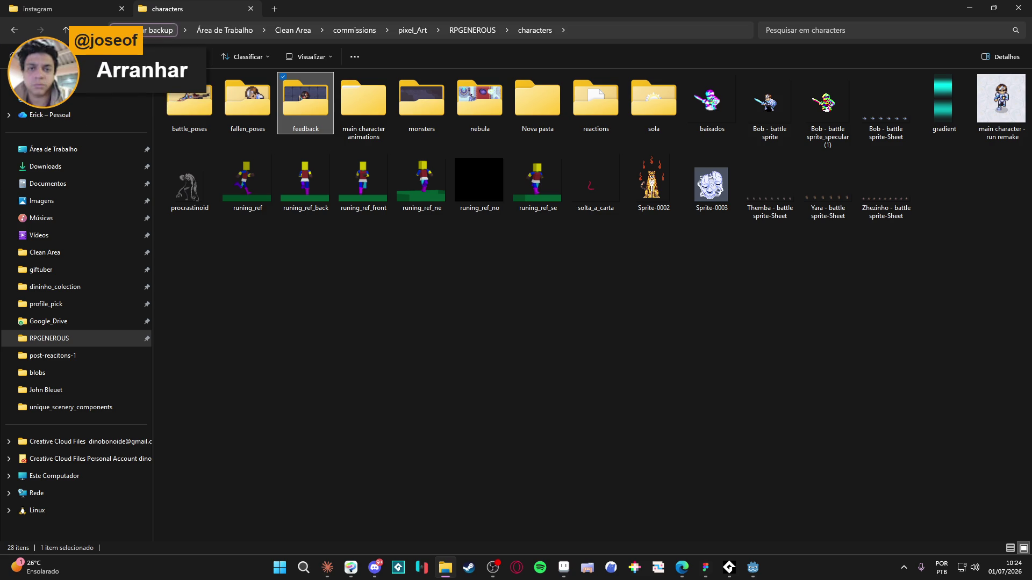
click(421, 97)
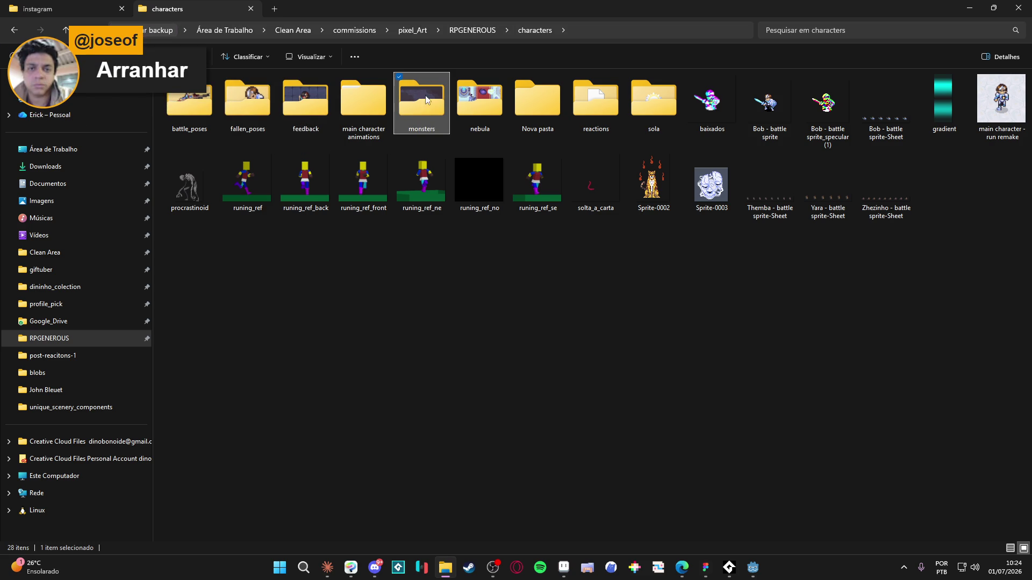
double_click(348, 115)
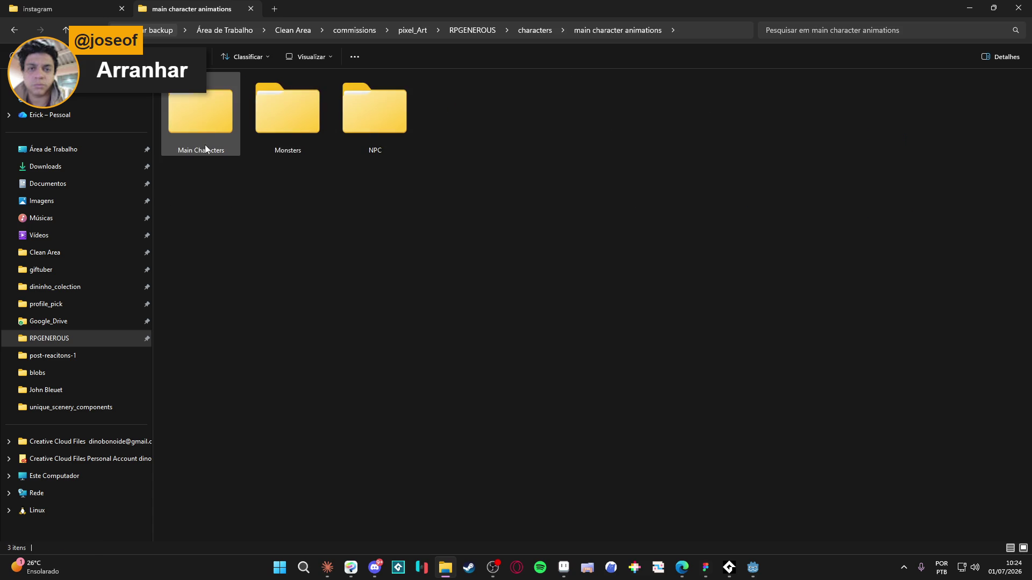
double_click(217, 123)
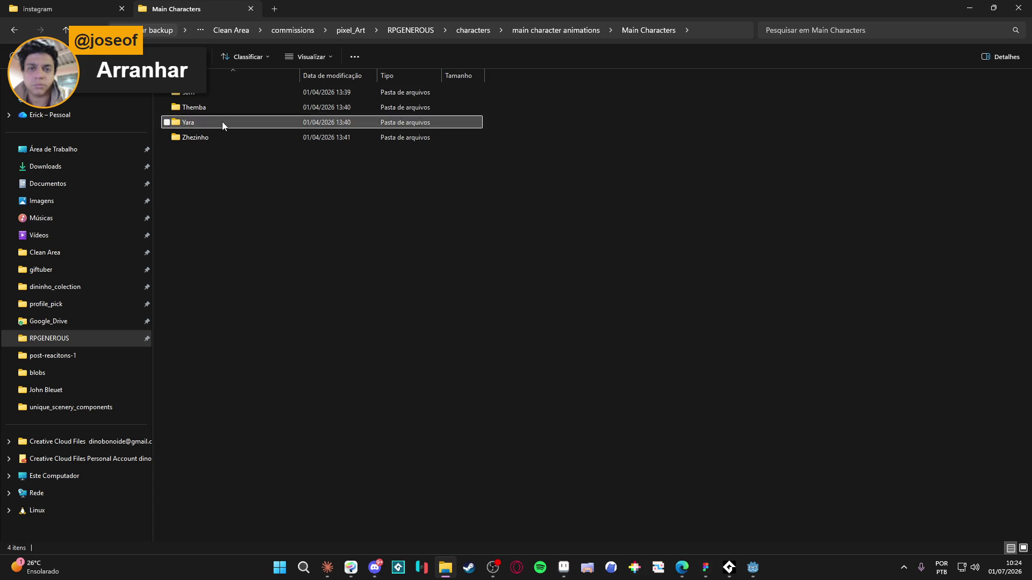
double_click(221, 122)
double_click(246, 92)
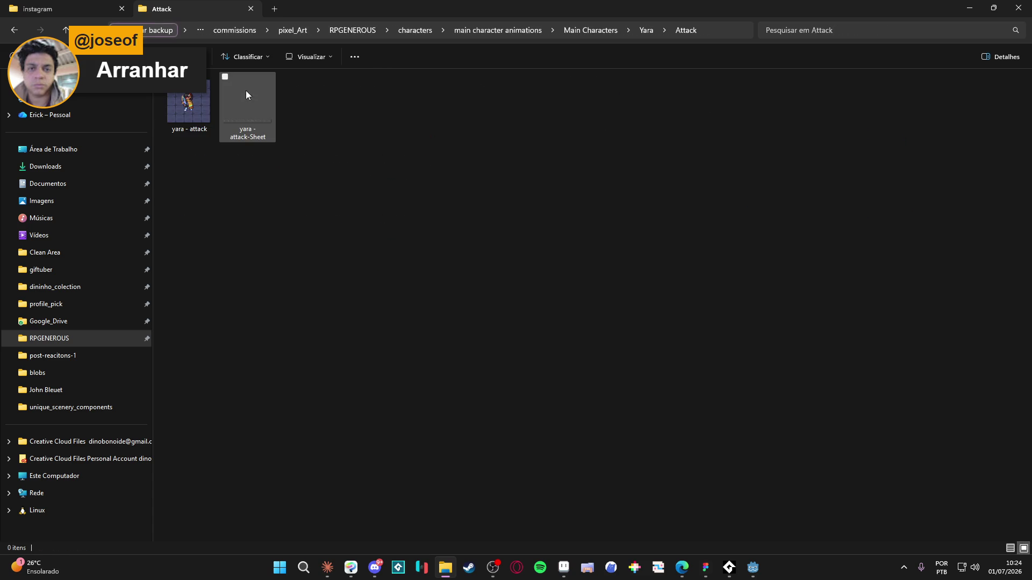
double_click(207, 102)
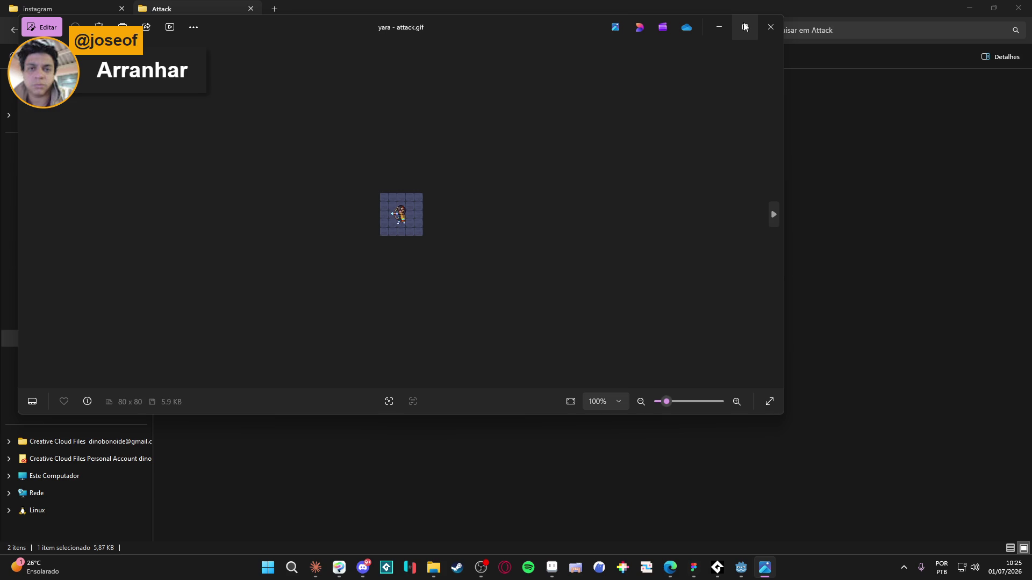
- Close the Photos preview of yara - attack.gif
mouse_move(745, 27)
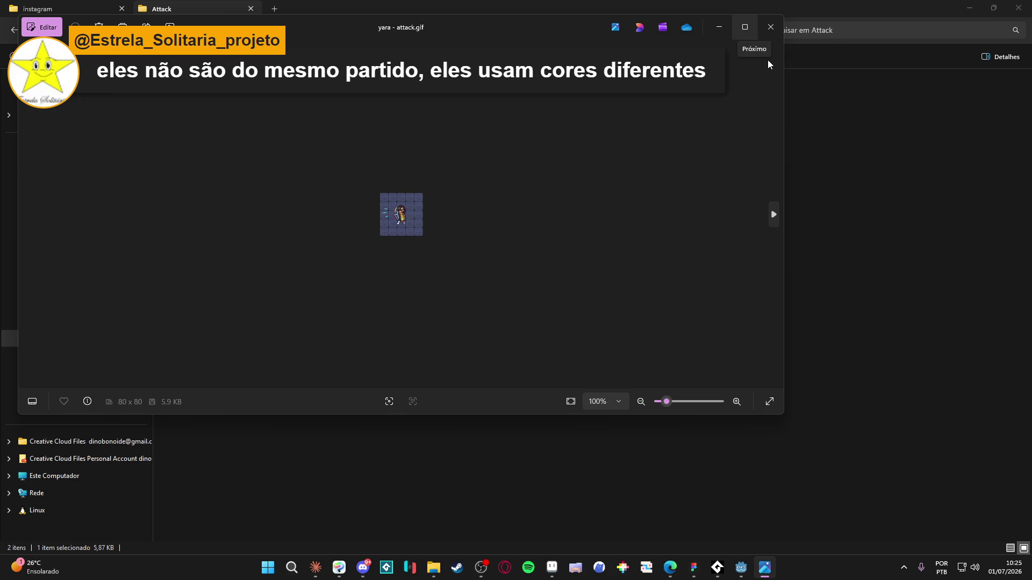
click(770, 28)
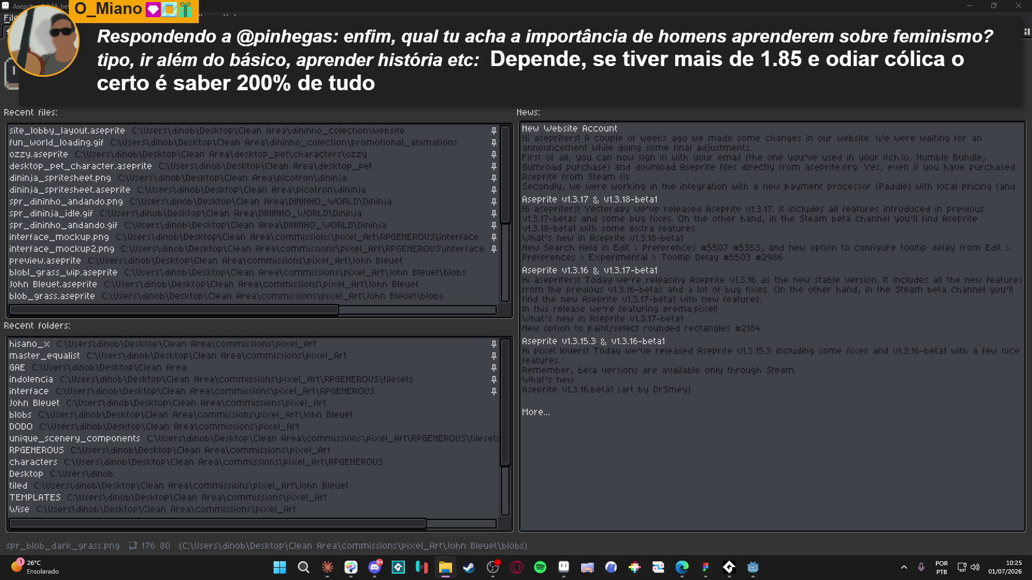
- Open yara - attack.gif from File Explorer in Aseprite as an 80x80, 12-frame sprite
click(563, 568)
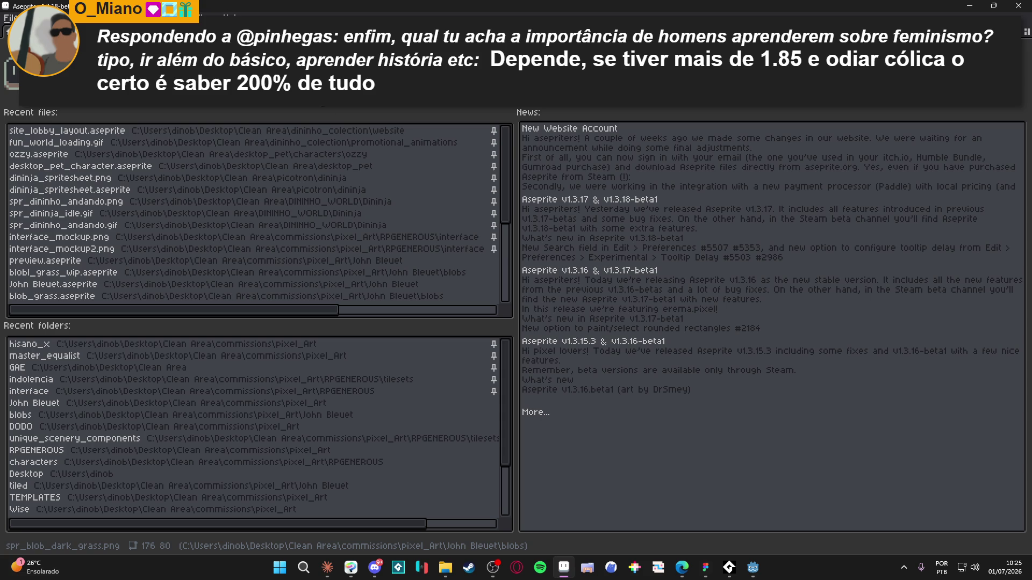
key(alt+Tab)
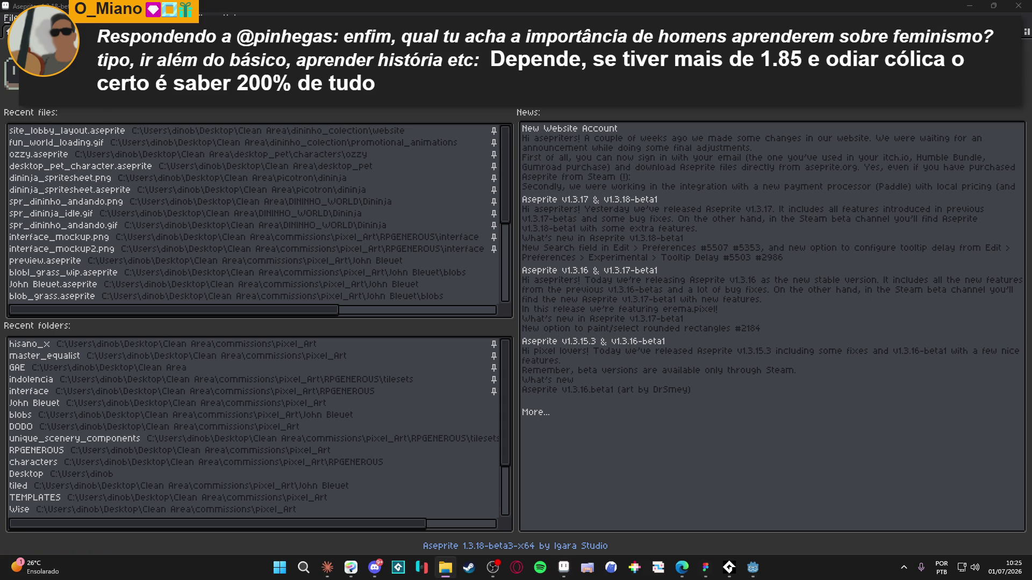
key(Return)
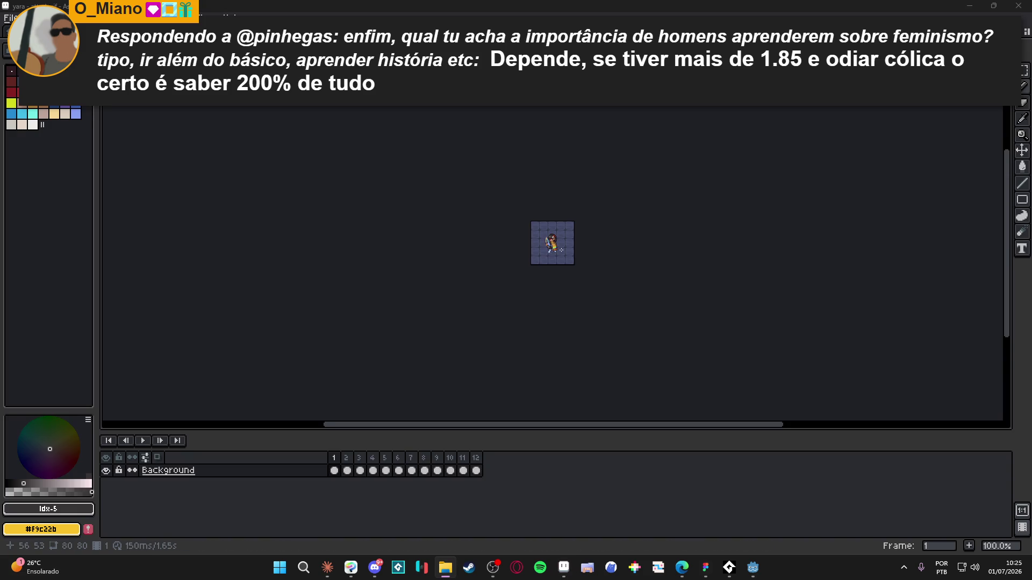
- Convert the Background layer into an ordinary layer
right_click(247, 471)
mouse_move(290, 494)
click(393, 511)
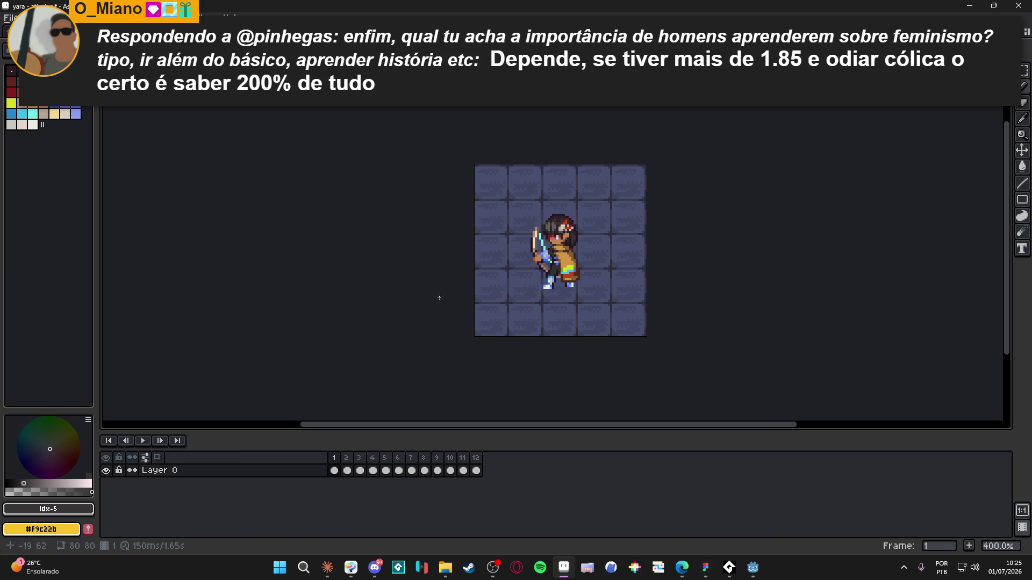
scroll(481, 314, down, 1)
drag(480, 315, 588, 311)
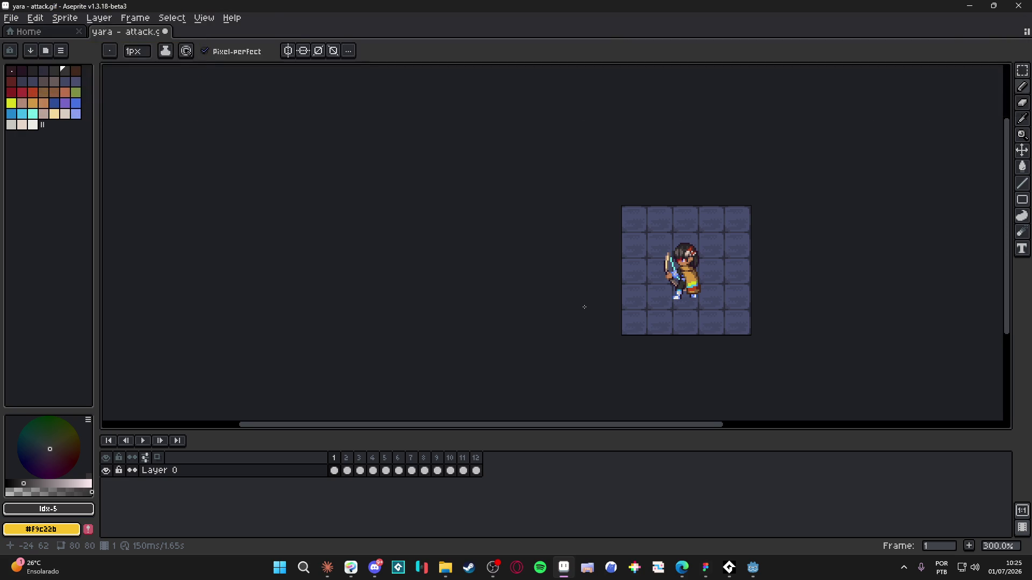
- Extend the canvas 174 px to the left, making it 254 px wide
key(ctrl+alt+c)
drag(610, 288, 334, 288)
click(915, 315)
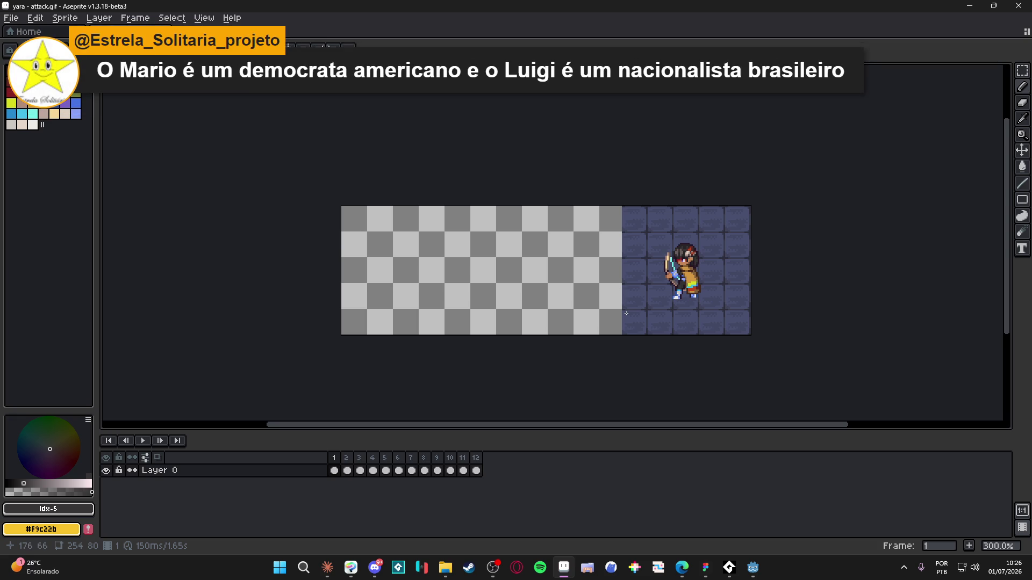
- Switch to the Rectangular Marquee tool and show the grid over the canvas
key(m)
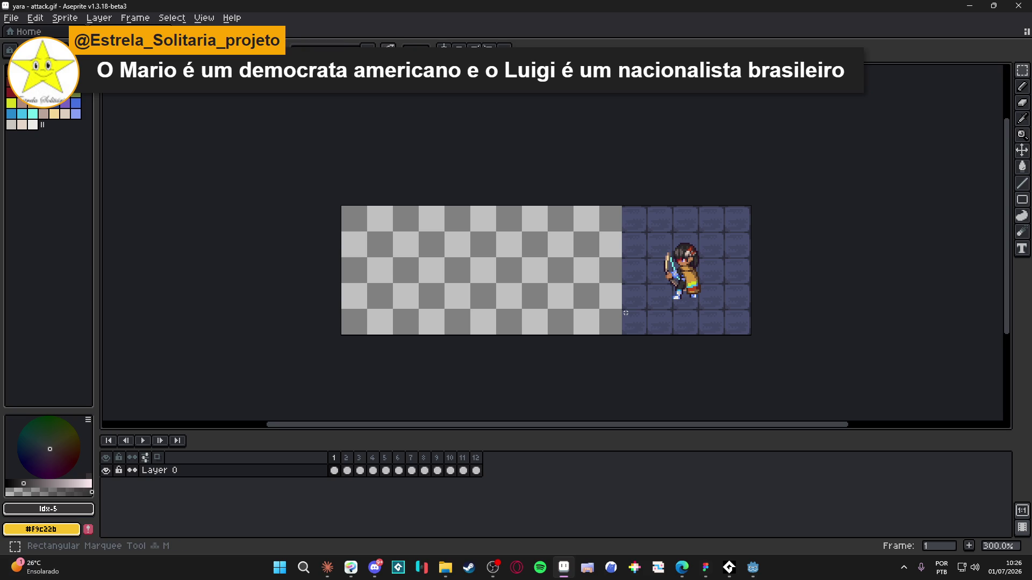
key(ctrl+apostrophe)
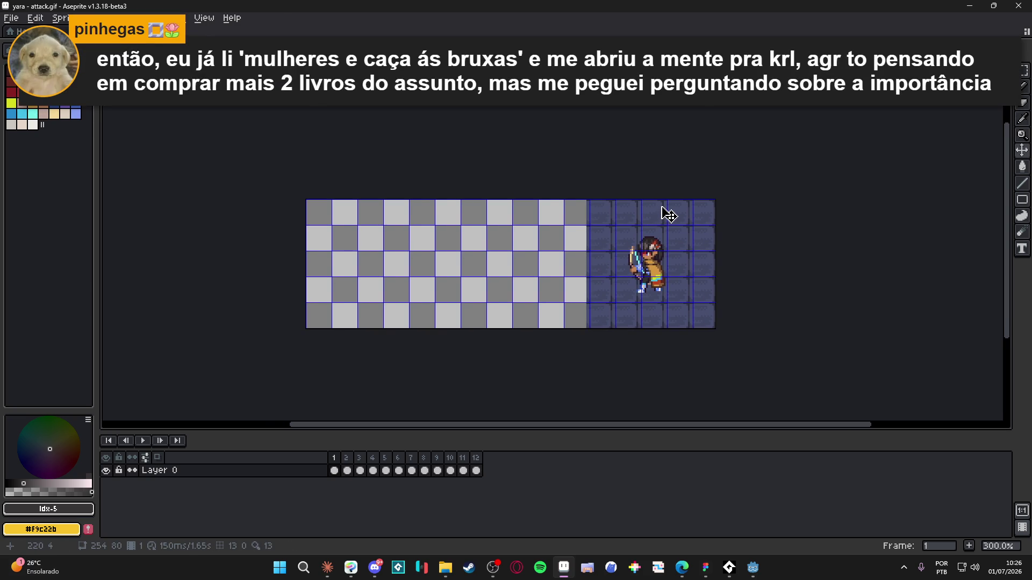
scroll(664, 215, up, 1)
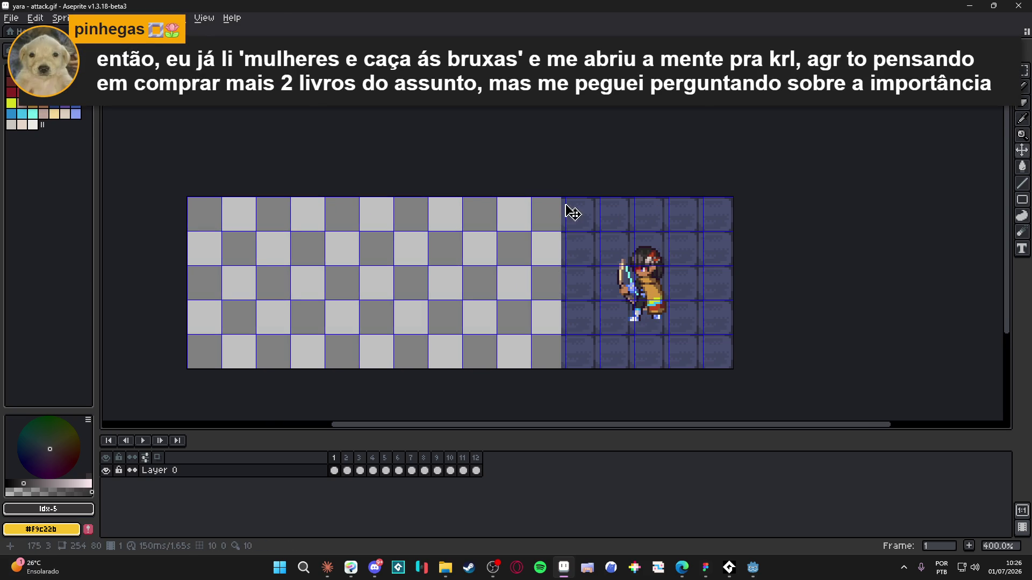
- Try duplicating the archer's square to the left, then cancel it and deselect
scroll(563, 192, up, 1)
scroll(559, 191, down, 1)
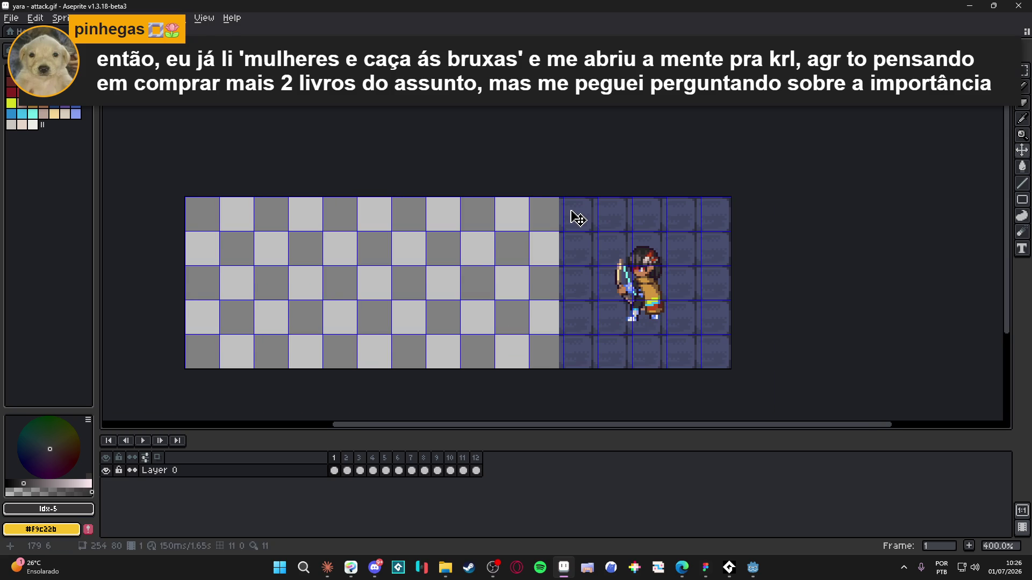
scroll(559, 197, up, 1)
scroll(559, 197, down, 1)
drag(559, 198, 730, 369)
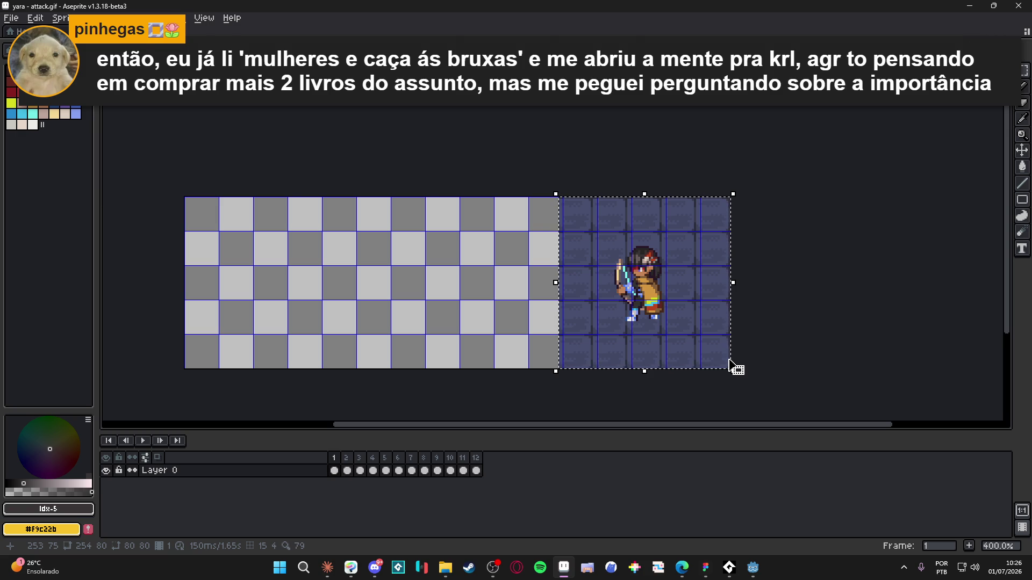
key(shift+Left)
key(shift+Left)
key(shift+Left)
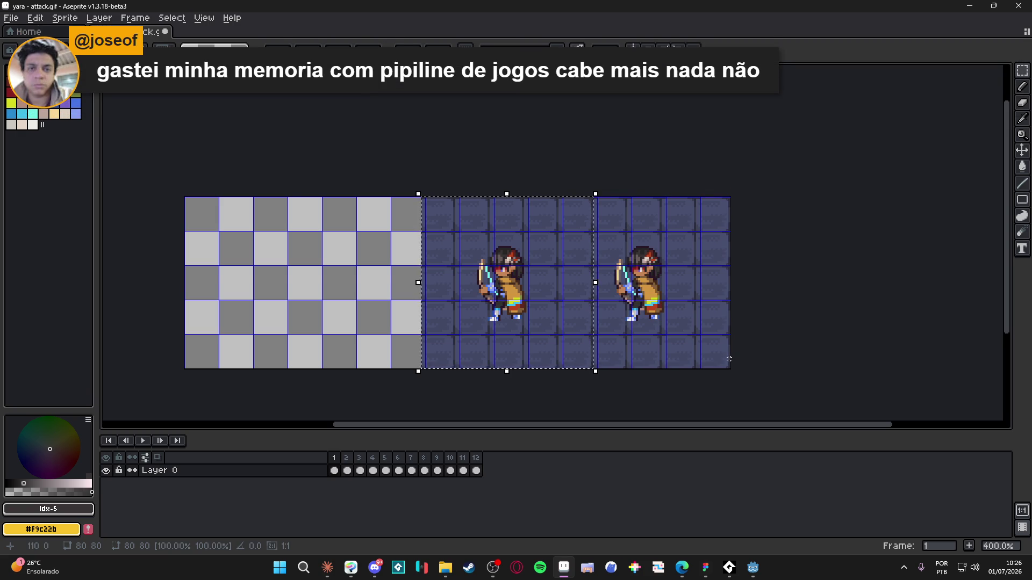
key(Escape)
key(ctrl+d)
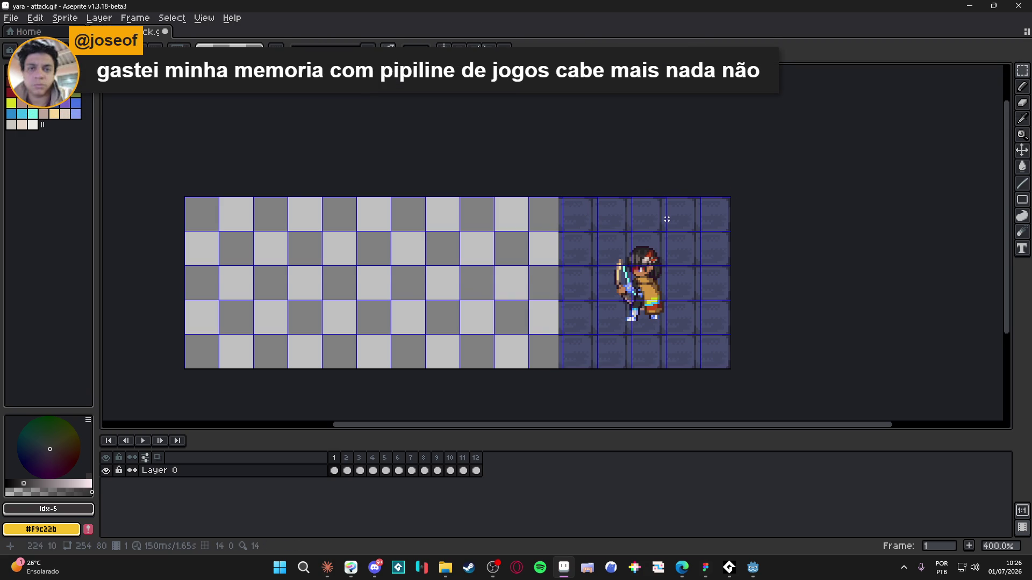
- Select a two-tile block at the top and shift copies left into the empty area
scroll(596, 207, up, 2)
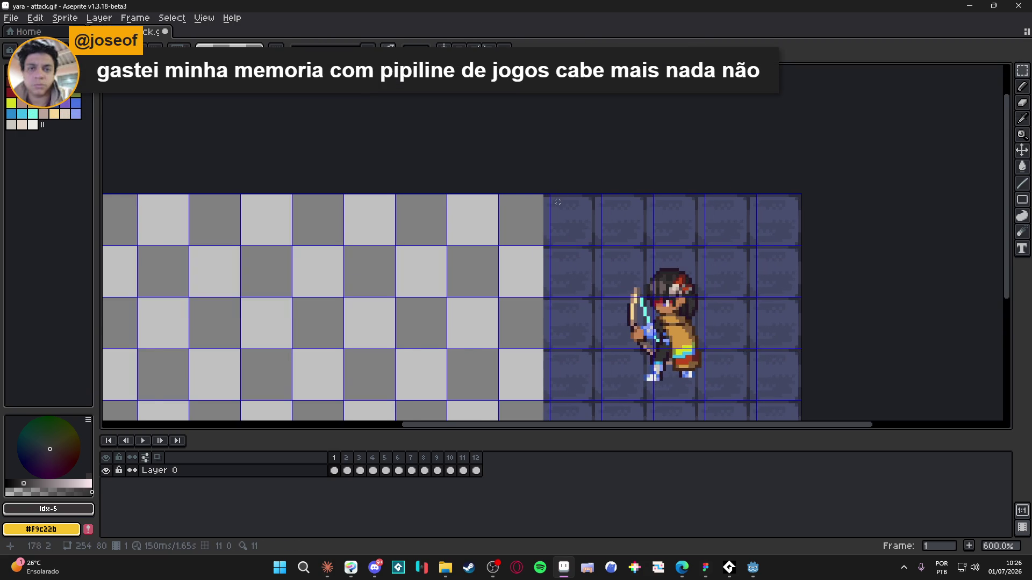
scroll(558, 202, up, 1)
mouse_move(544, 194)
mouse_down()
mouse_move(678, 258)
mouse_move(642, 207)
mouse_move(651, 217)
mouse_up()
scroll(680, 267, down, 2)
scroll(642, 207, down, 1)
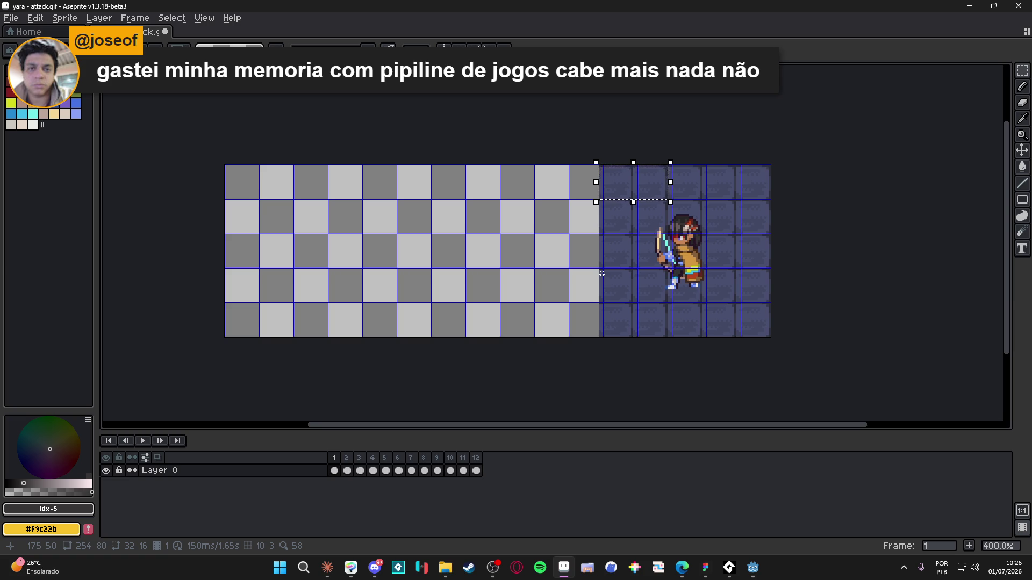
key(Left)
key(Left)
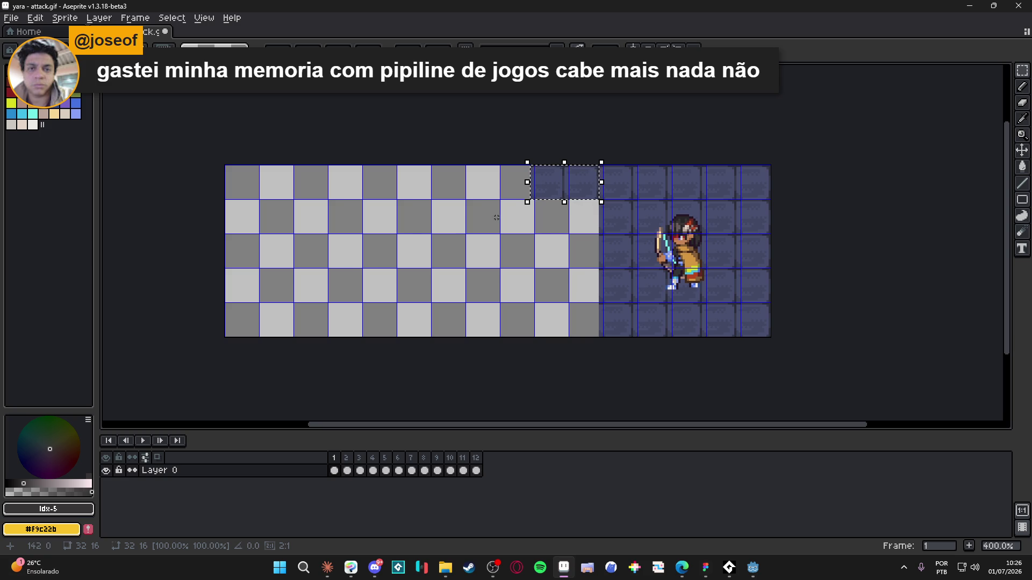
scroll(591, 180, up, 2)
scroll(596, 179, up, 1)
scroll(607, 177, up, 1)
scroll(610, 179, down, 1)
scroll(612, 179, down, 2)
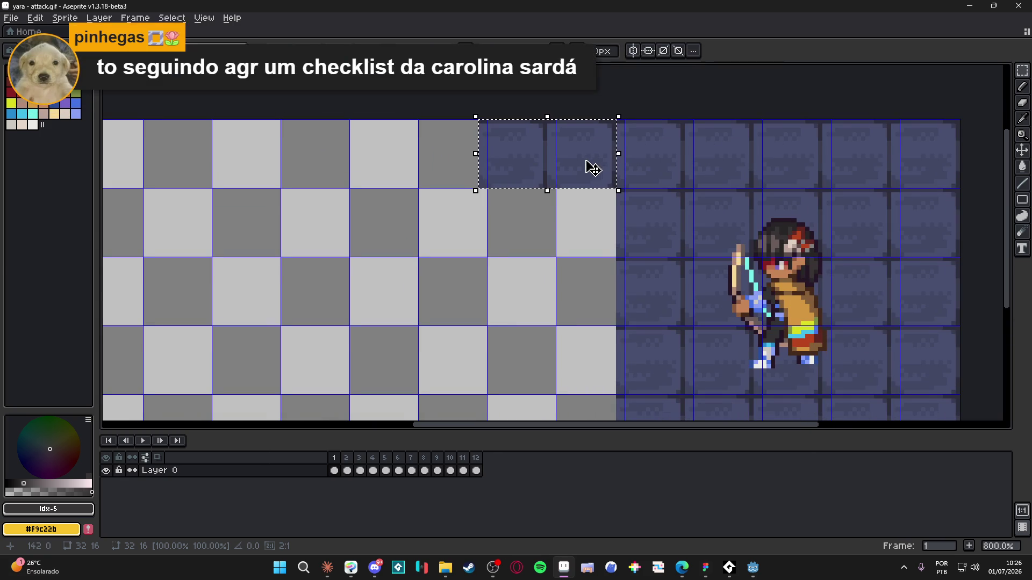
mouse_move(598, 163)
mouse_down()
mouse_move(497, 274)
mouse_move(549, 220)
mouse_move(503, 148)
mouse_move(556, 149)
mouse_move(572, 229)
mouse_move(557, 218)
mouse_up()
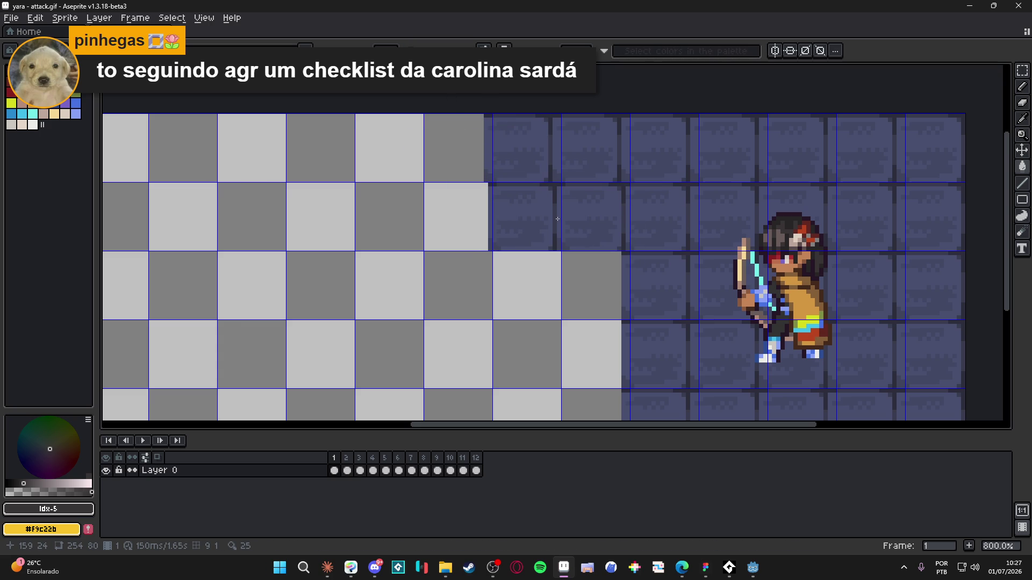
key(ctrl+z)
scroll(537, 250, down, 2)
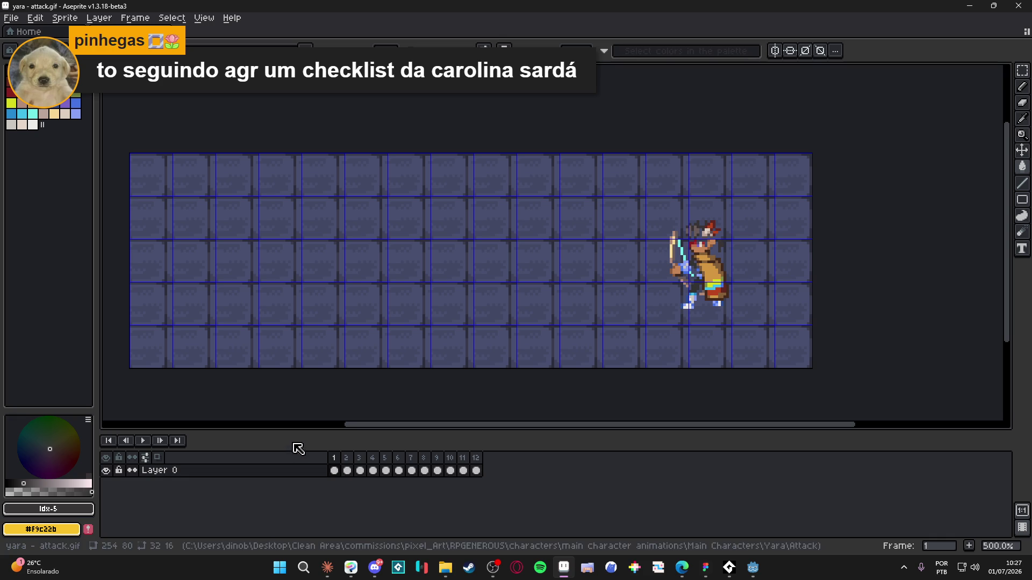
- Undo the tile fill and refill the empty left area with the tile pattern
key(ctrl+z)
click(65, 18)
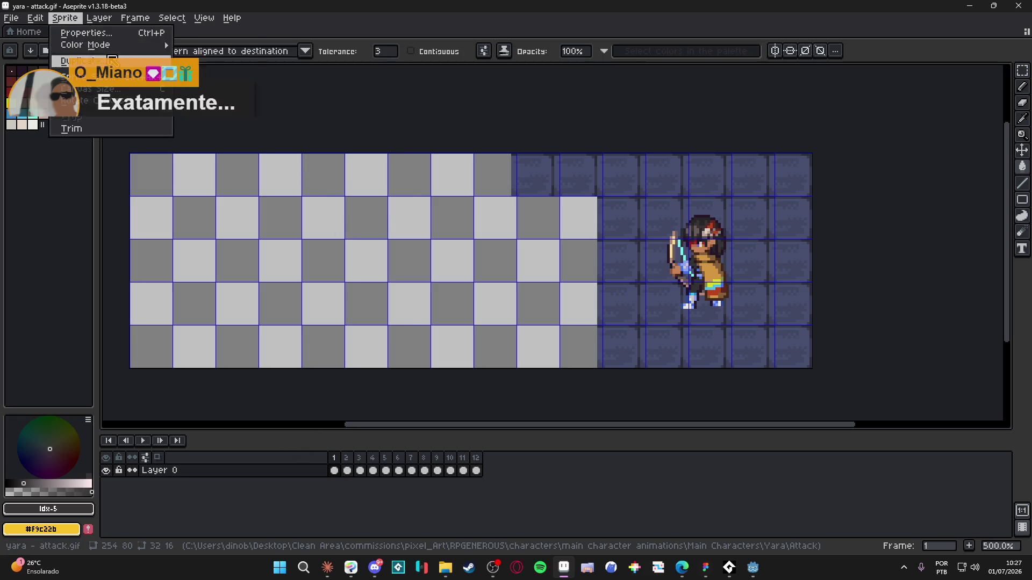
key(Escape)
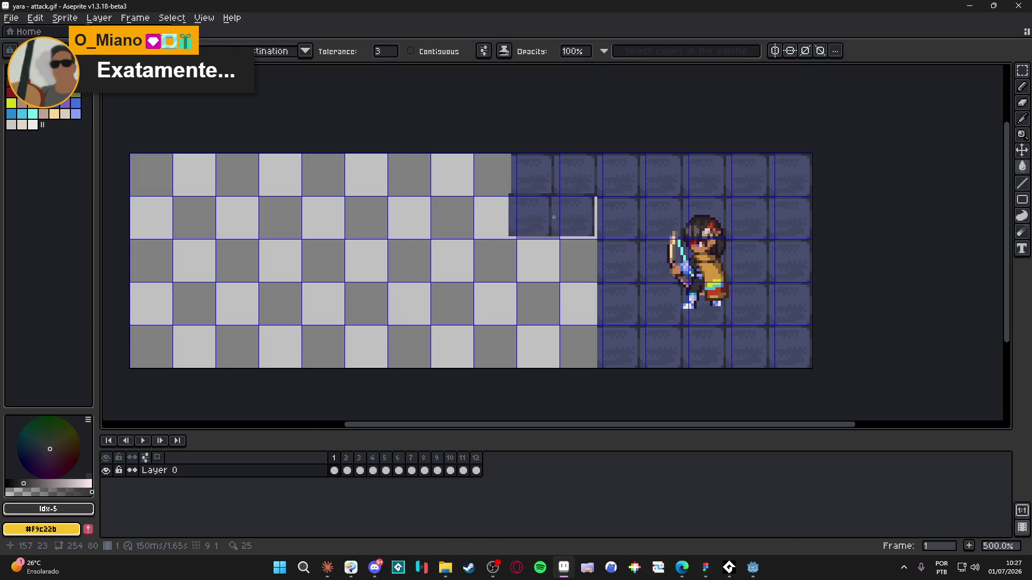
click(555, 219)
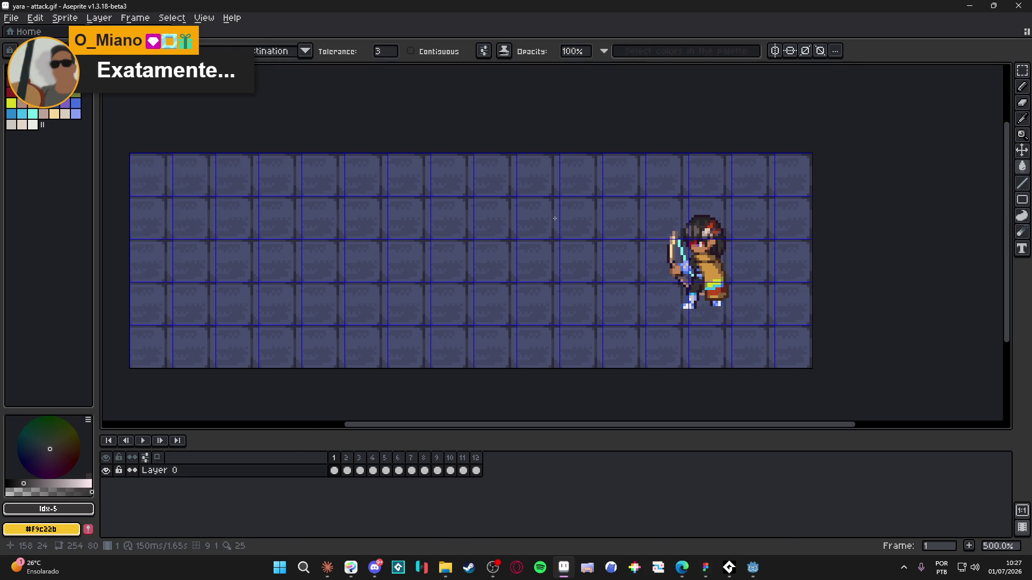
scroll(555, 218, down, 1)
- Hide the grid and add a new Layer 1 above Layer 0
click(314, 473)
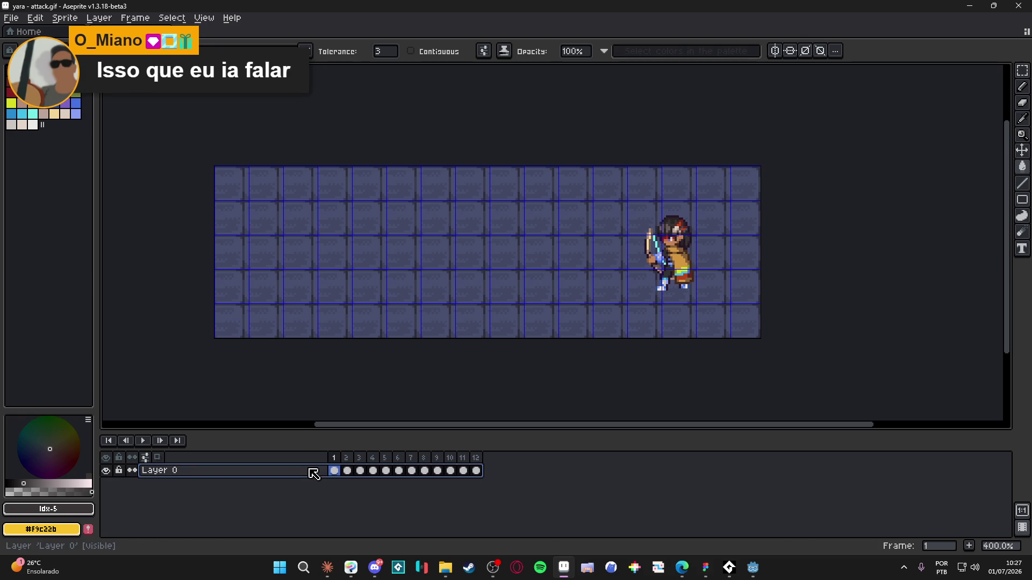
key(Tab)
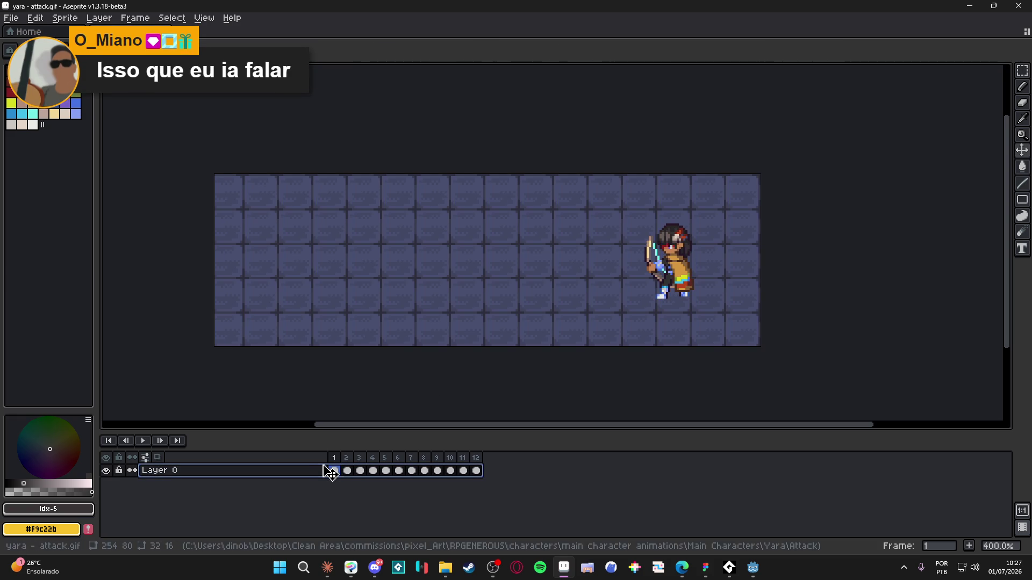
key(shift+n)
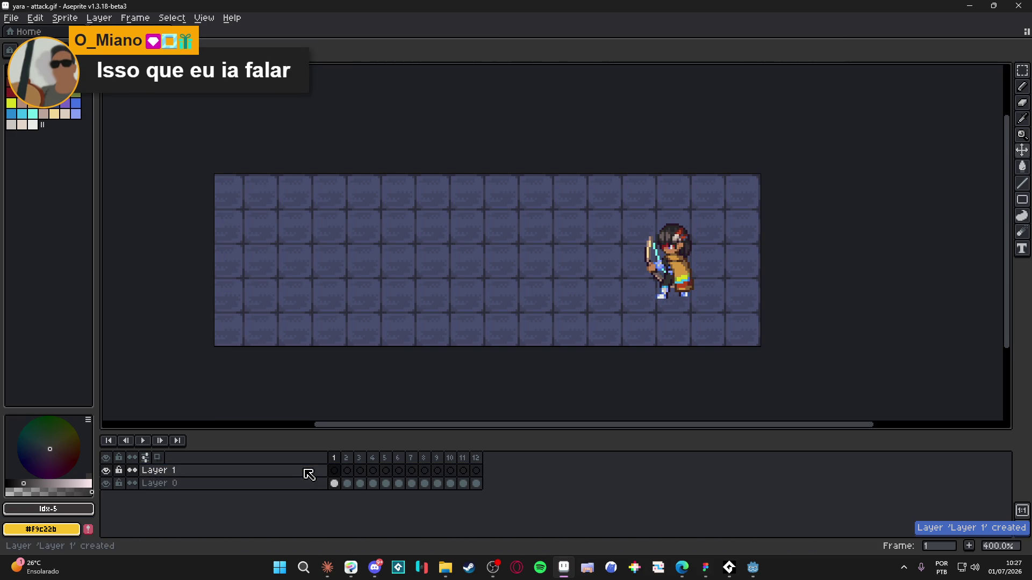
click(399, 459)
click(334, 470)
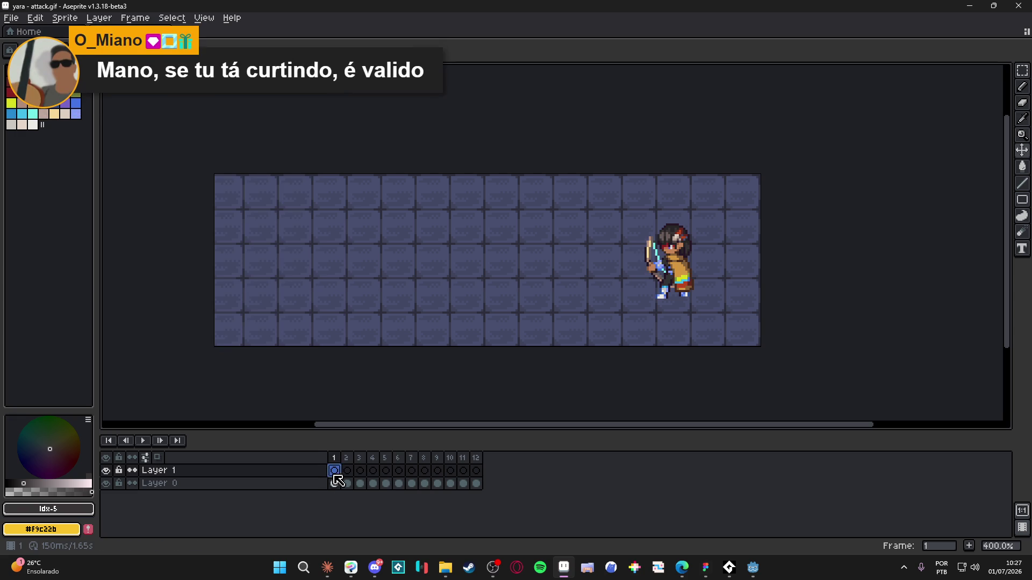
- Move the left block of background tiles from Layer 0 onto Layer 1's first frame
key(m)
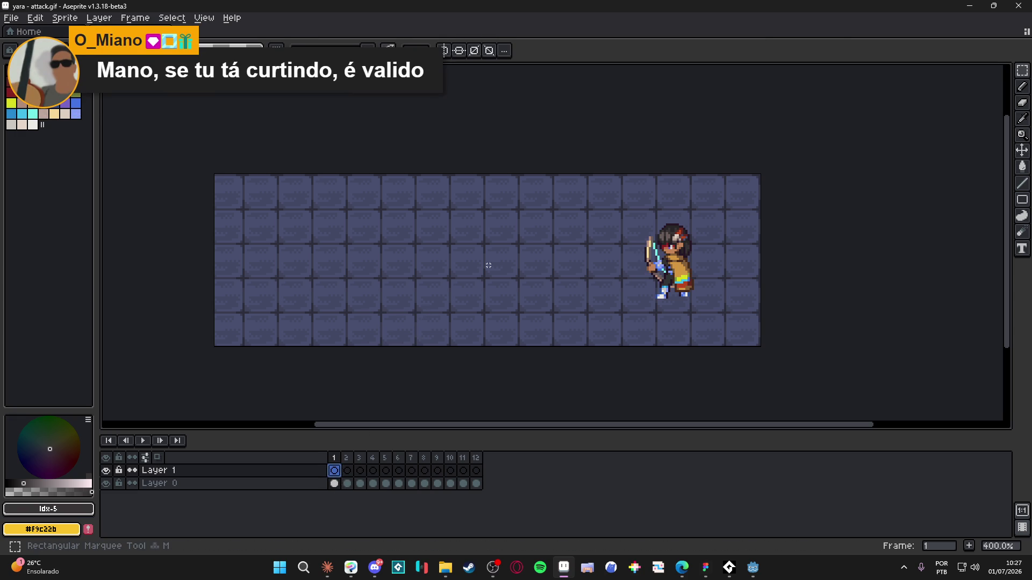
key(ctrl+apostrophe)
mouse_move(612, 197)
mouse_down()
mouse_move(295, 334)
mouse_move(217, 336)
mouse_up()
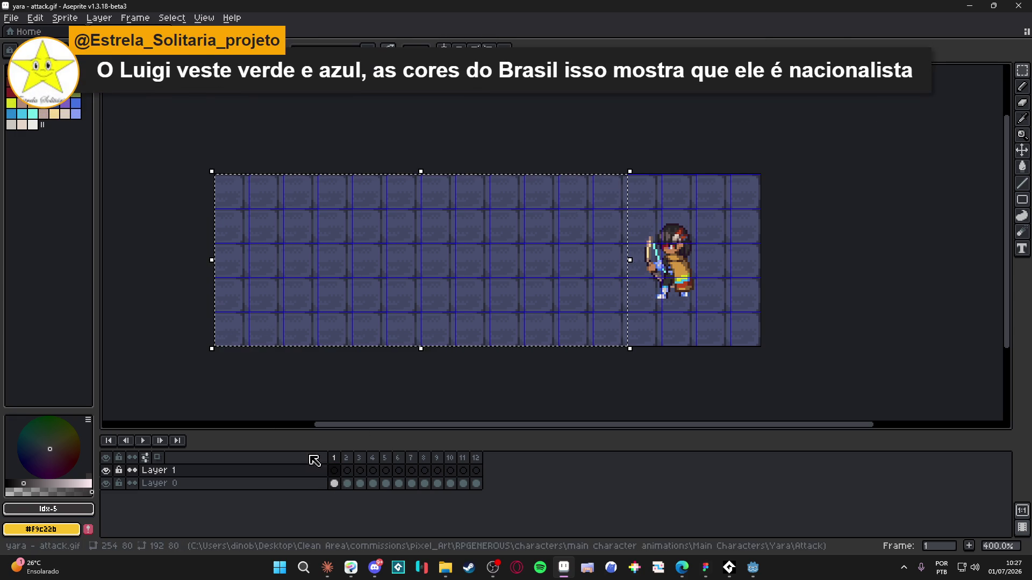
click(333, 483)
key(Delete)
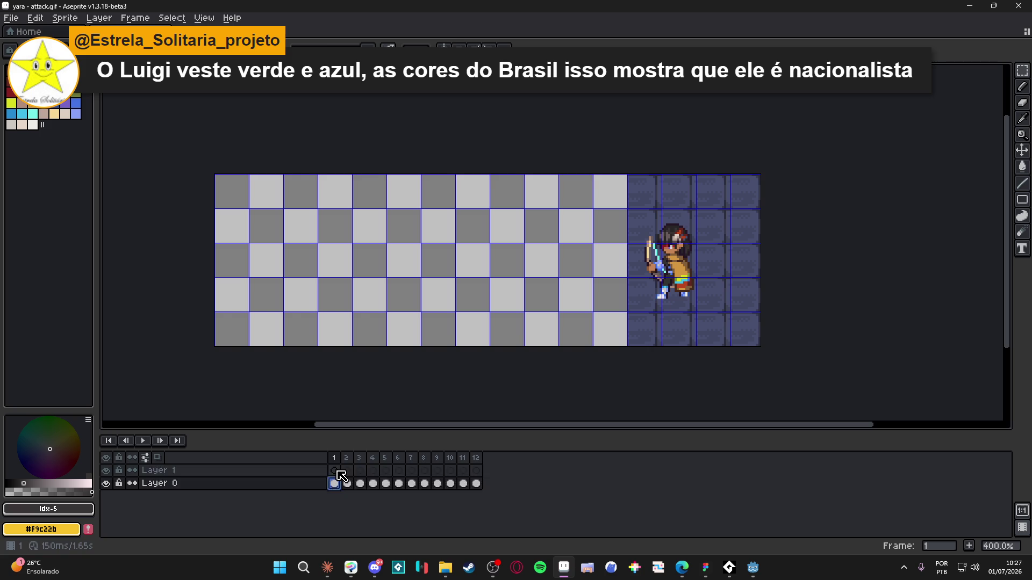
click(334, 471)
key(ctrl+v)
- Link Layer 1's cels across frames 1–12 and add an empty Layer 2
shift+click(476, 470)
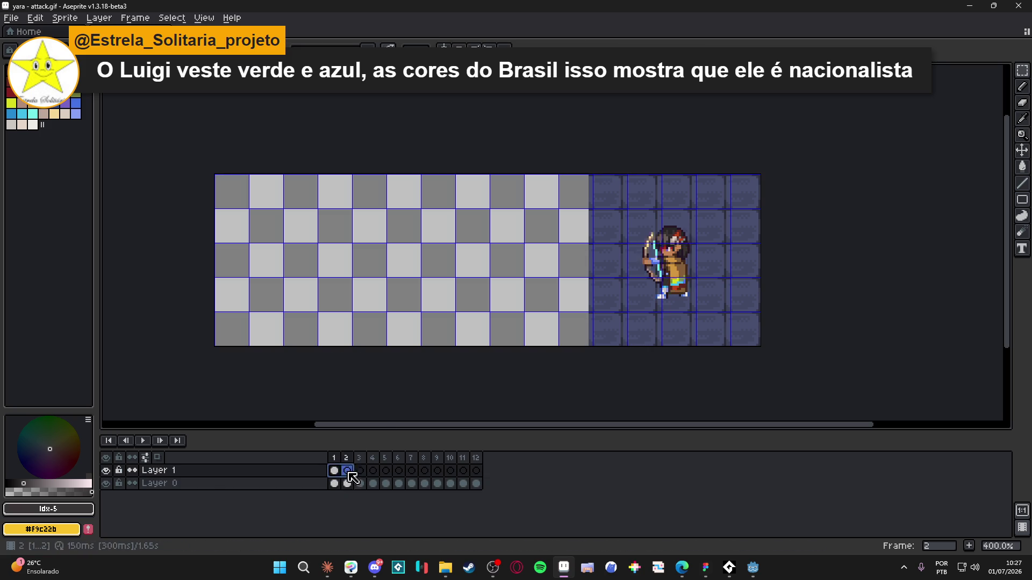
right_click(476, 471)
click(527, 523)
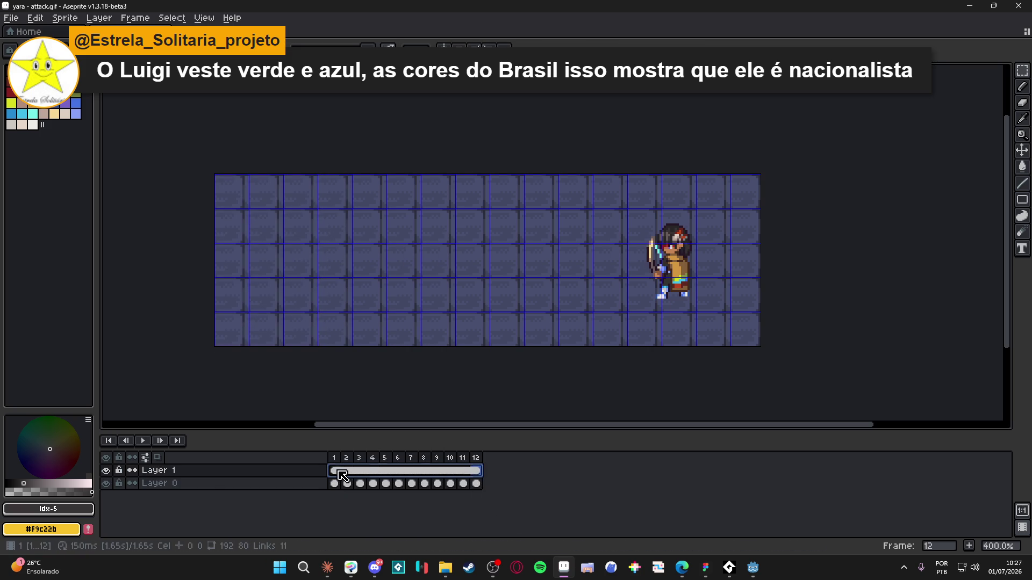
key(shift+n)
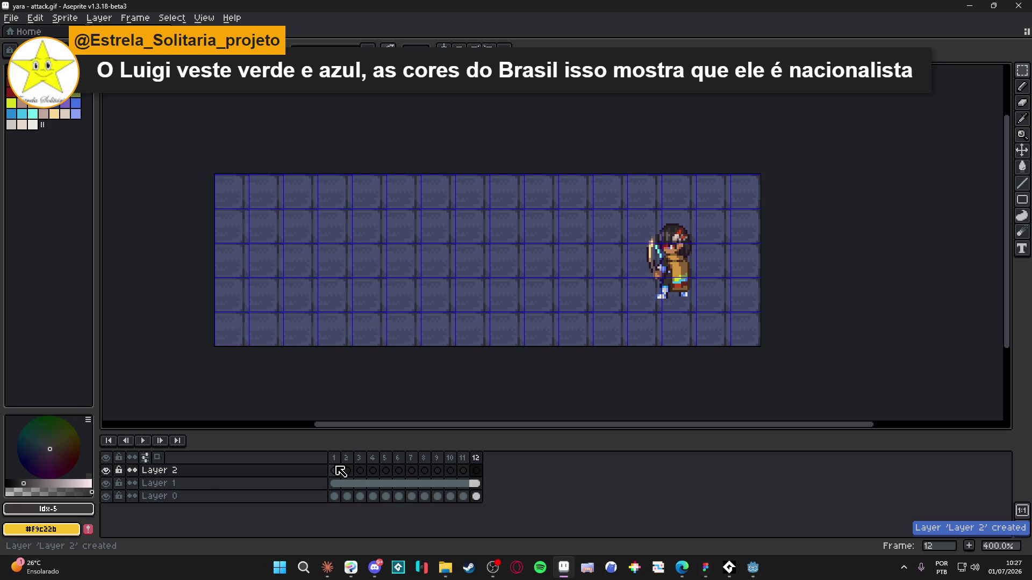
- Select Layer 2 in the timeline and step forward to frame 8
click(335, 471)
click(347, 471)
click(373, 471)
key(Right)
key(Right)
key(Right)
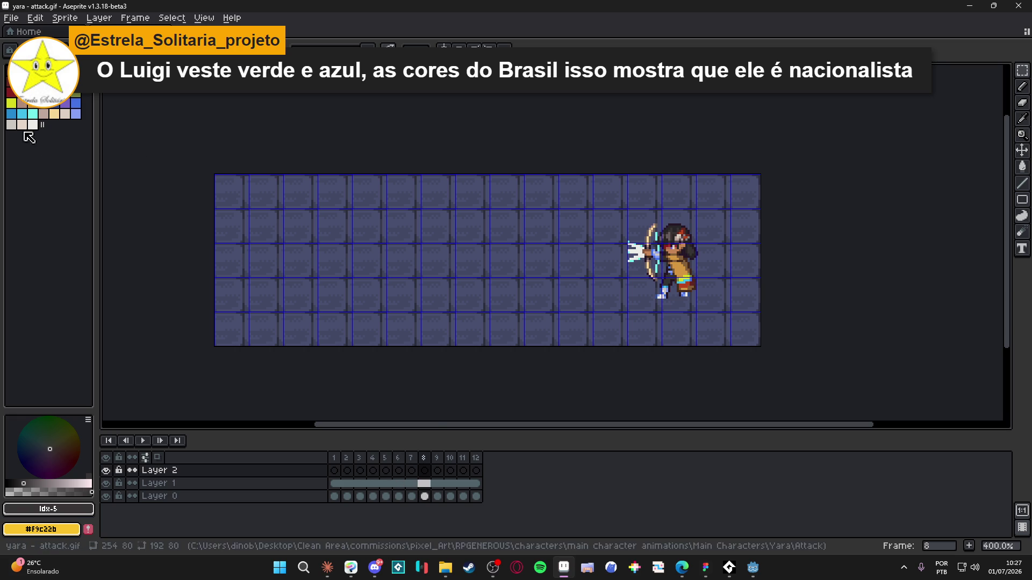
- Replace the current palette with a larger preset palette
click(21, 51)
click(237, 198)
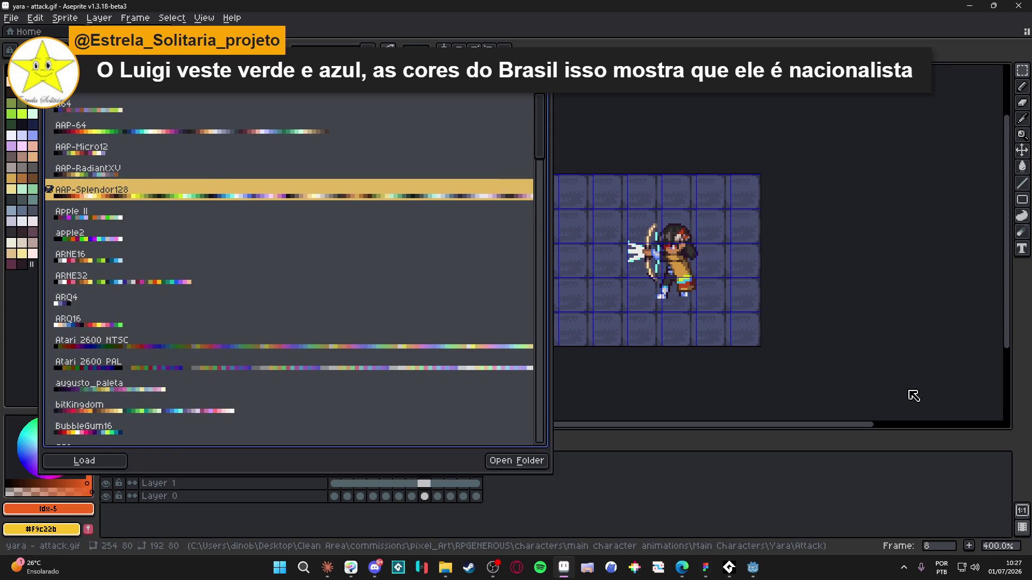
click(630, 293)
- Pick the arrow's whitish colour as the drawing colour
scroll(630, 293, up, 1)
scroll(623, 269, up, 1)
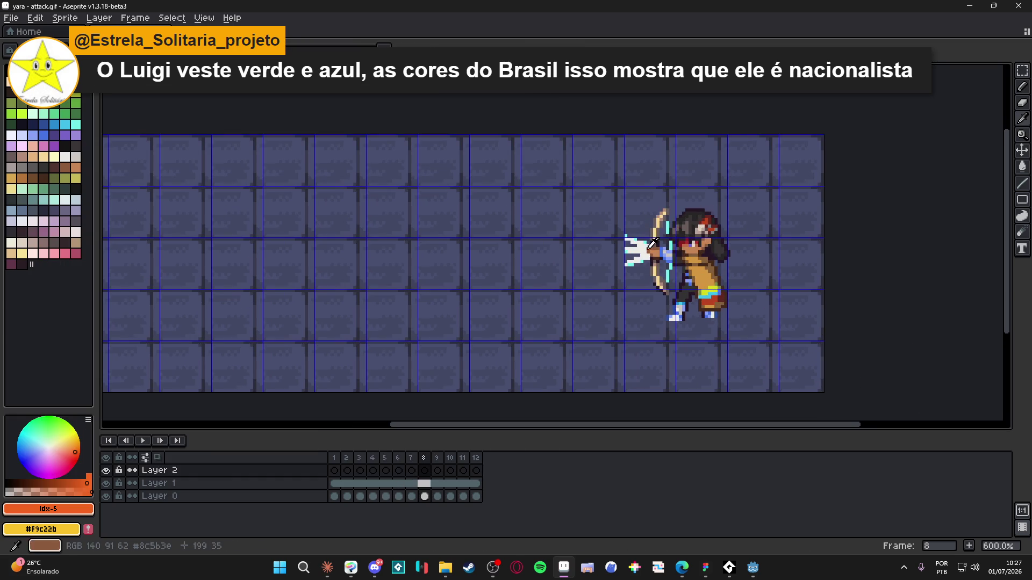
alt+click(622, 262)
scroll(643, 264, down, 1)
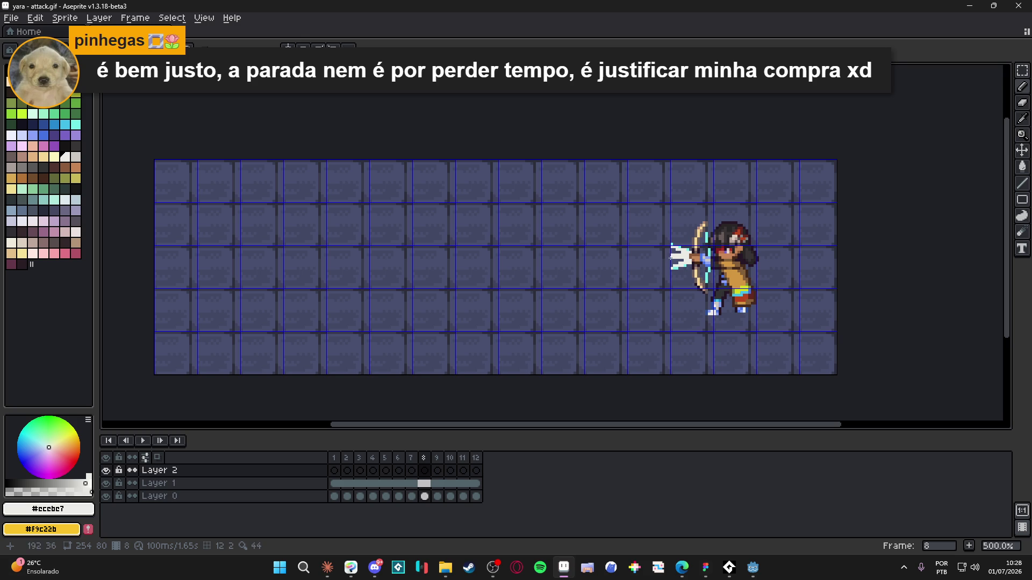
- Compare the poses on frames 8 and 9, then settle back on frame 8
click(437, 470)
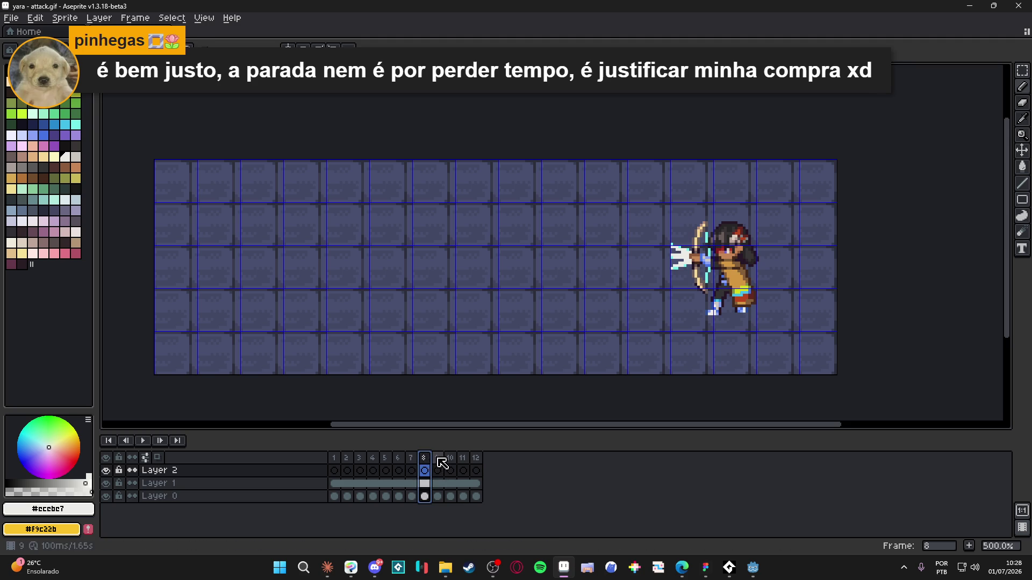
click(428, 462)
click(434, 462)
click(428, 462)
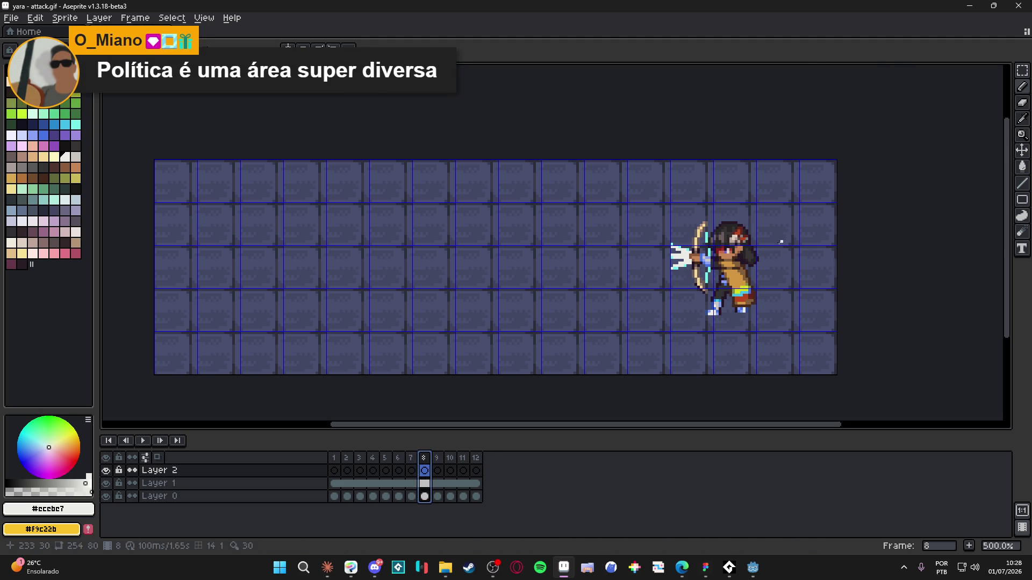
- Draw a long white line leftward from the arrow tip across the canvas
scroll(688, 258, up, 1)
scroll(687, 259, down, 1)
drag(685, 258, 199, 258)
scroll(199, 258, up, 2)
scroll(201, 258, down, 2)
scroll(208, 256, up, 4)
- Undo the line extension and draw a stepped barb at the line's left end
key(m)
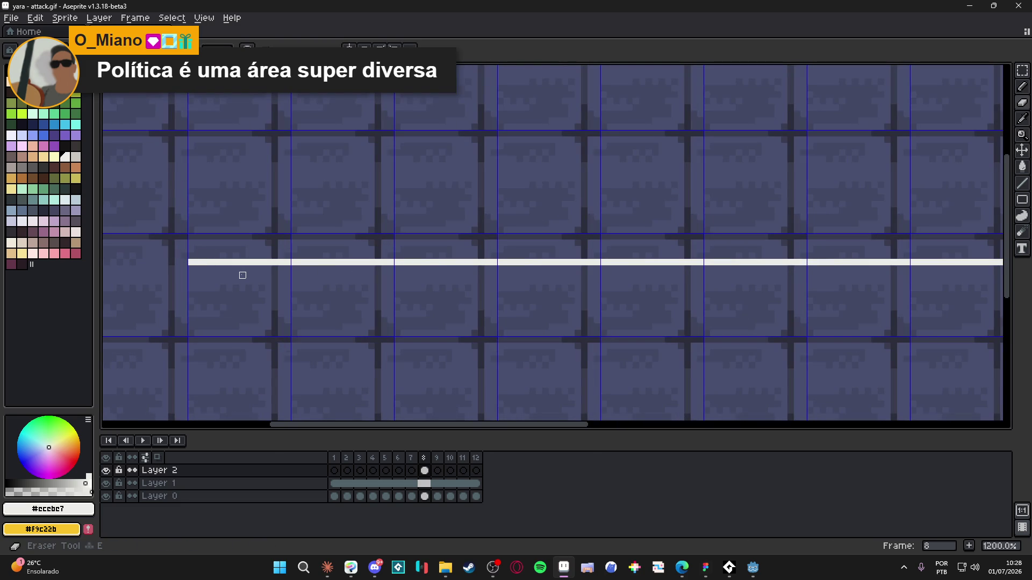
key(ctrl+z)
key(l)
mouse_move(294, 258)
mouse_down()
mouse_move(325, 247)
mouse_move(320, 237)
mouse_move(320, 283)
mouse_up()
- Erase the upper and left parts of the white arrowhead
scroll(360, 271, down, 4)
scroll(360, 270, up, 3)
scroll(364, 296, down, 3)
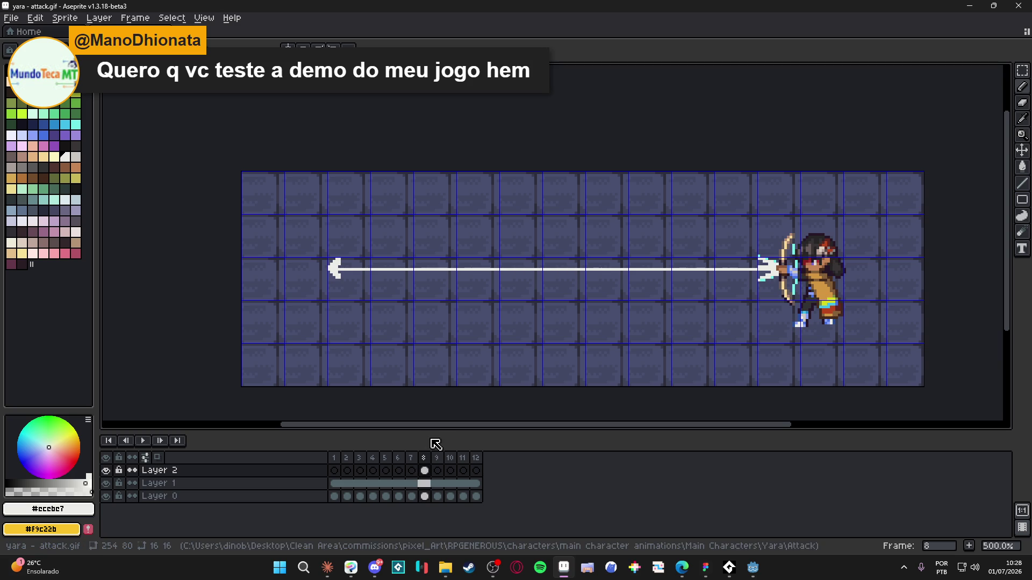
scroll(341, 263, up, 4)
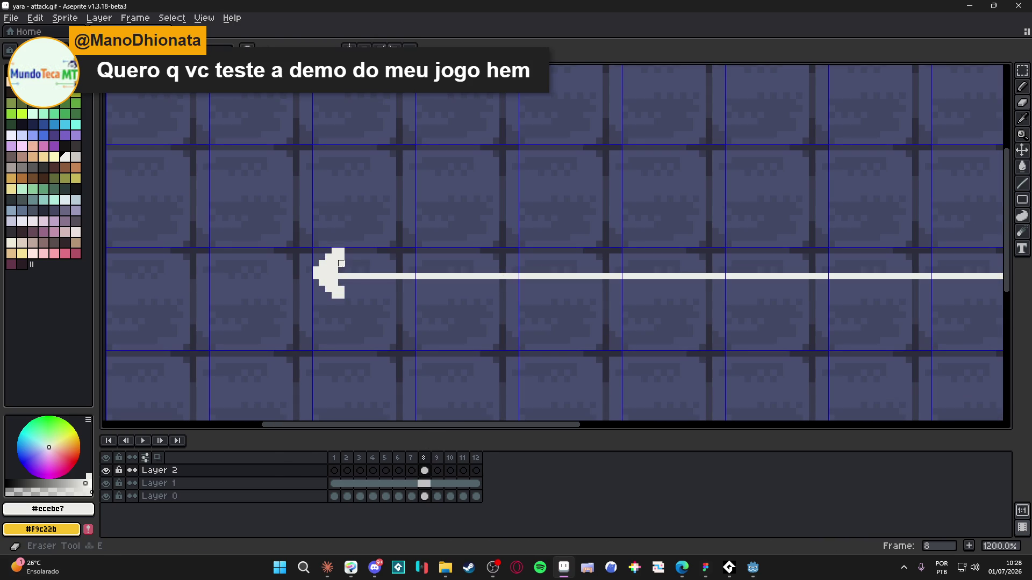
mouse_move(339, 266)
mouse_down()
mouse_move(320, 264)
mouse_move(351, 247)
mouse_move(334, 292)
mouse_move(322, 285)
mouse_move(338, 293)
mouse_up()
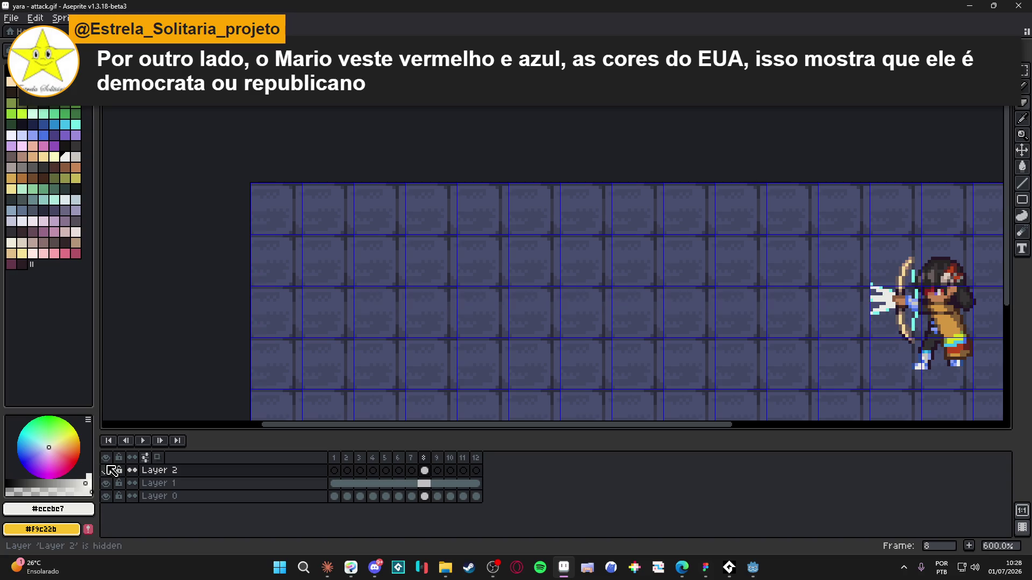
- Fill the white arrow shaft with the cyan colour using the Paint Bucket
alt+click(923, 276)
key(v)
key(g)
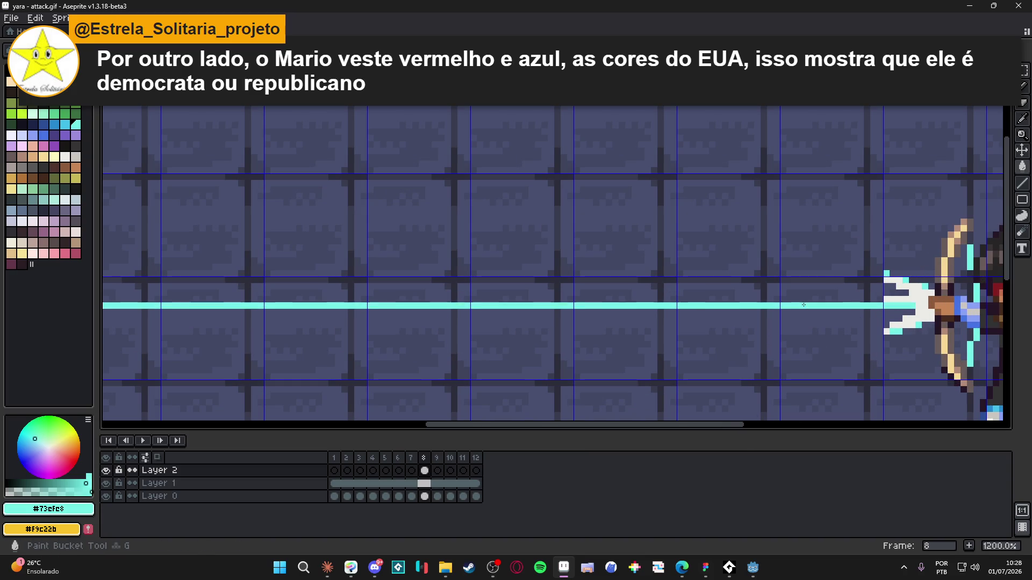
click(805, 306)
scroll(805, 306, down, 4)
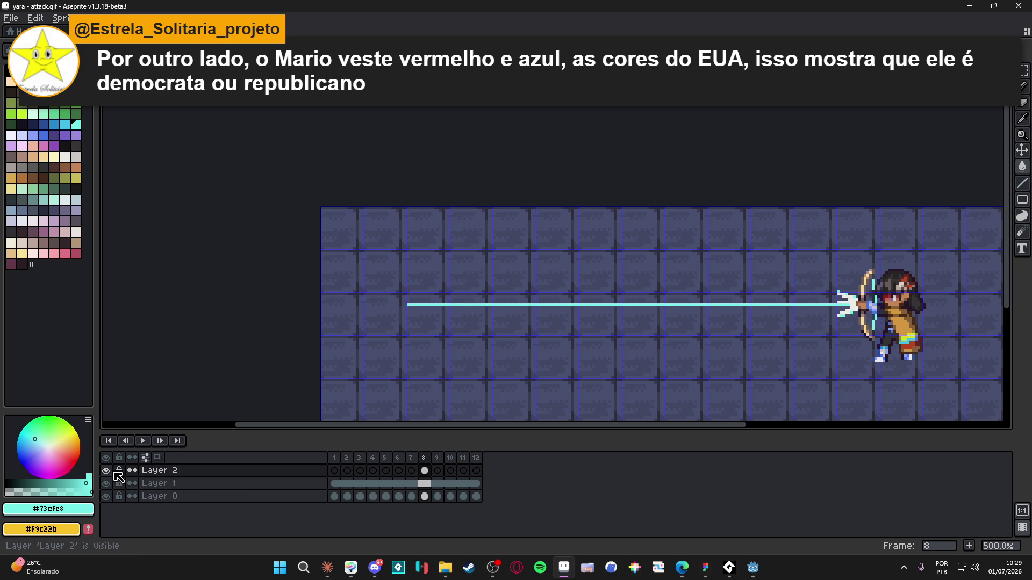
- Add Layer 3 above Layer 1 and place a cyan pixel at the shaft's left end on frame 8
click(251, 486)
key(shift+n)
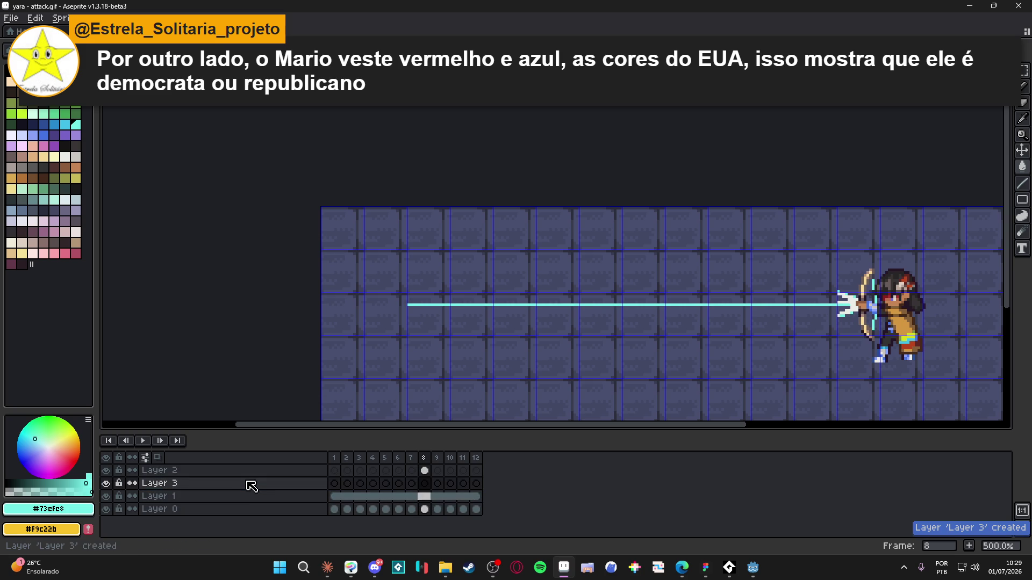
click(425, 483)
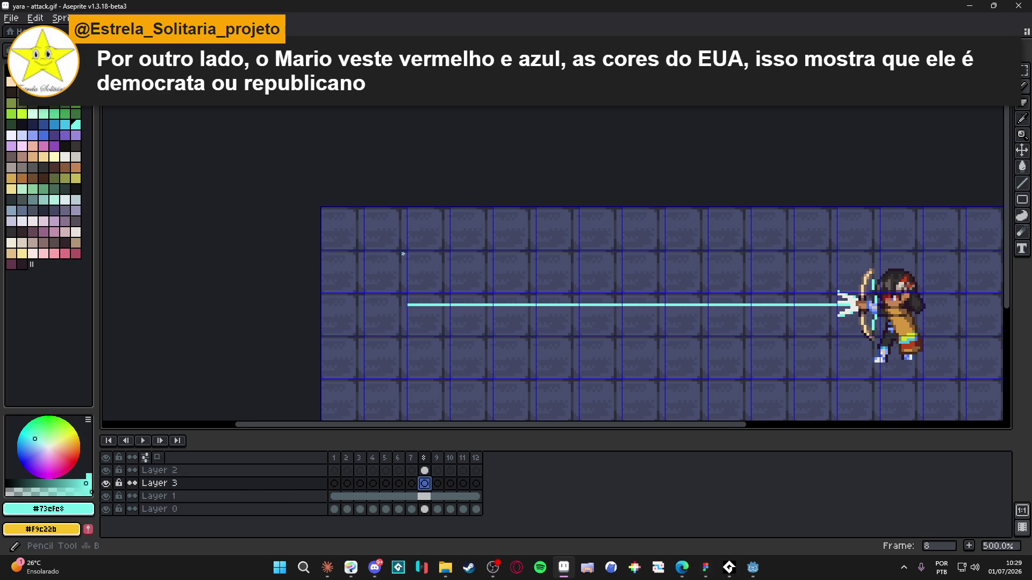
scroll(415, 302, up, 2)
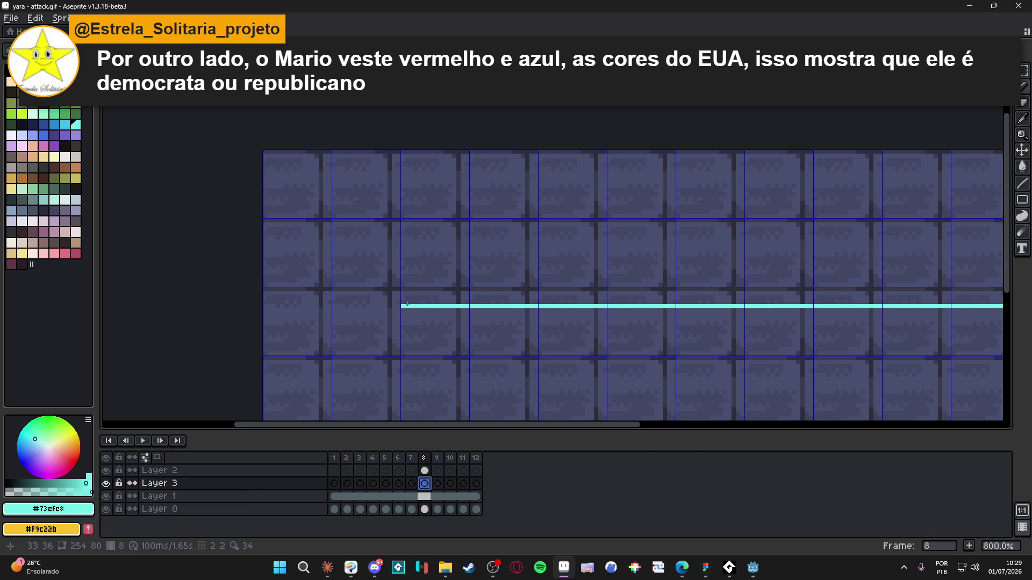
click(404, 306)
scroll(404, 305, down, 2)
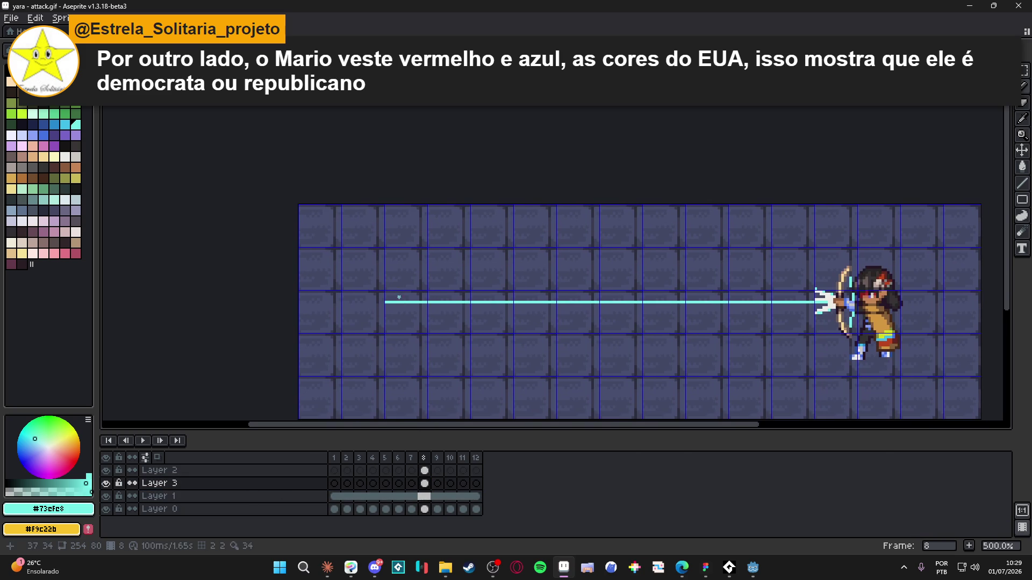
key(shift)
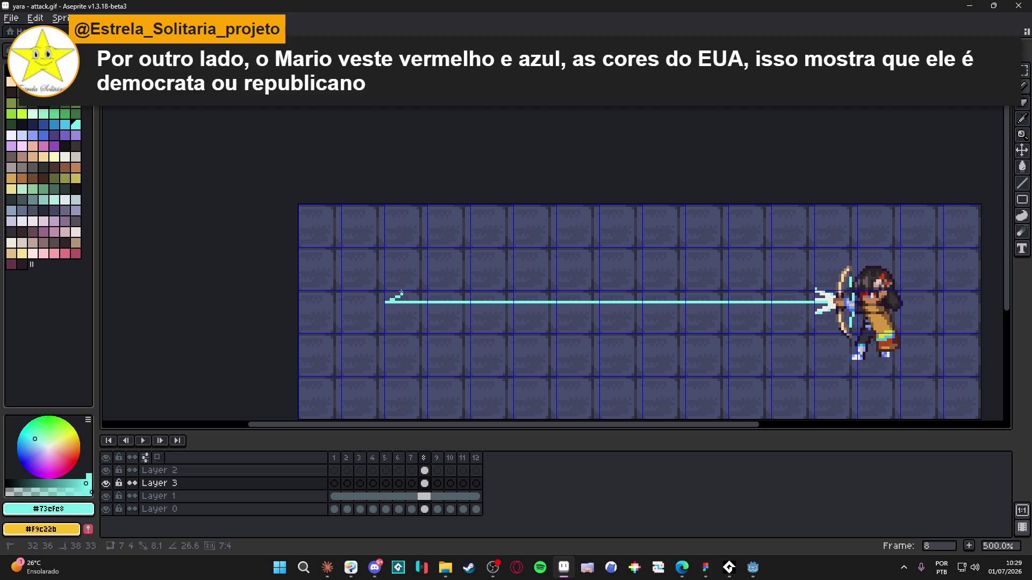
- Draw a thick stepped cyan diagonal rising from the shaft's left end
shift+click(408, 292)
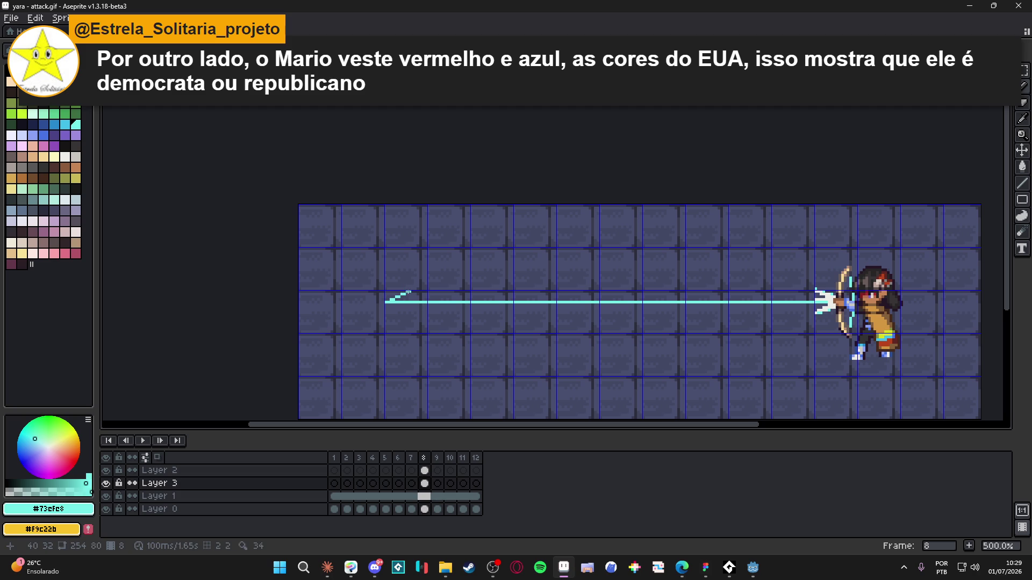
scroll(408, 292, up, 4)
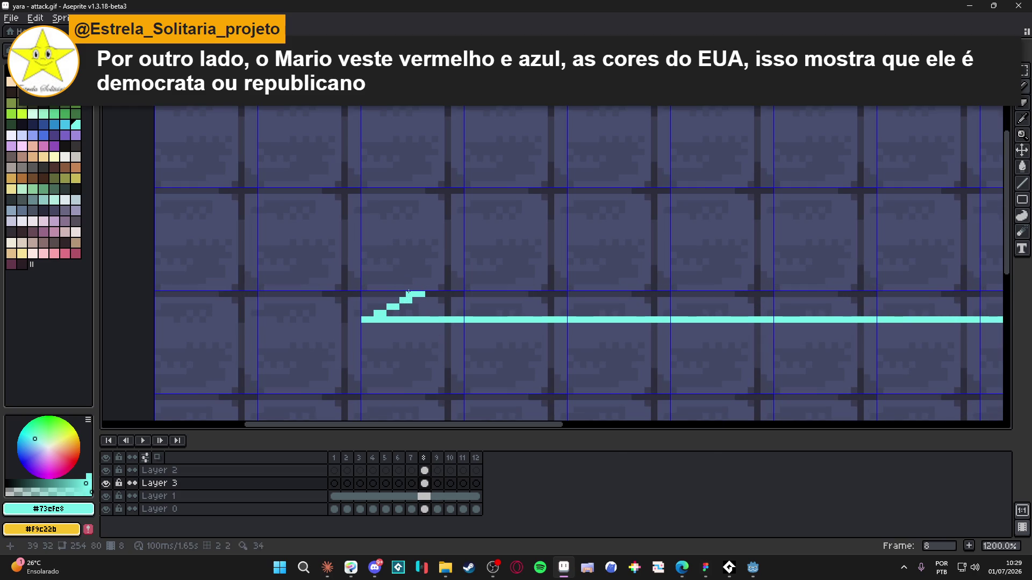
drag(403, 295, 364, 314)
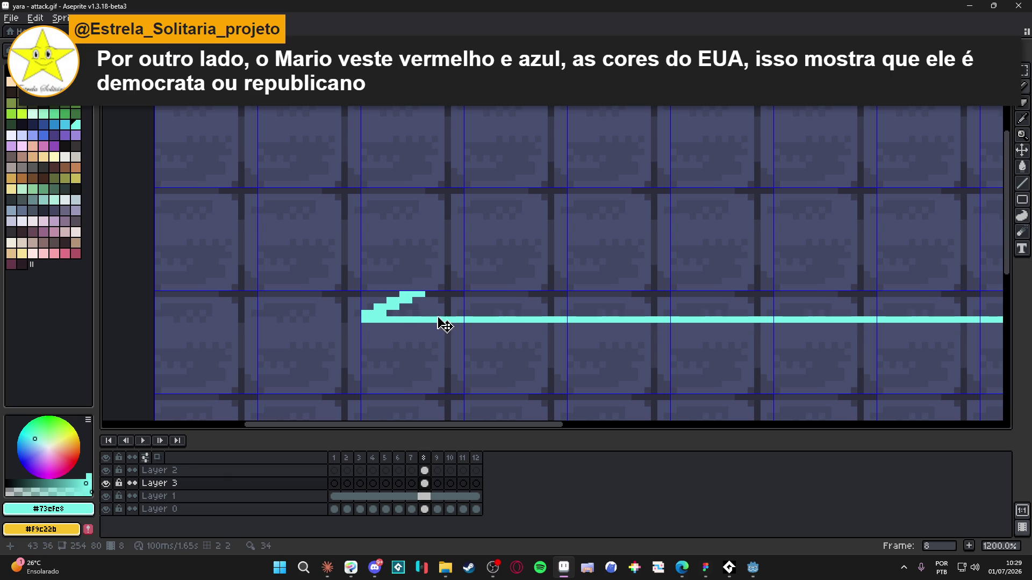
scroll(405, 293, up, 1)
key(e)
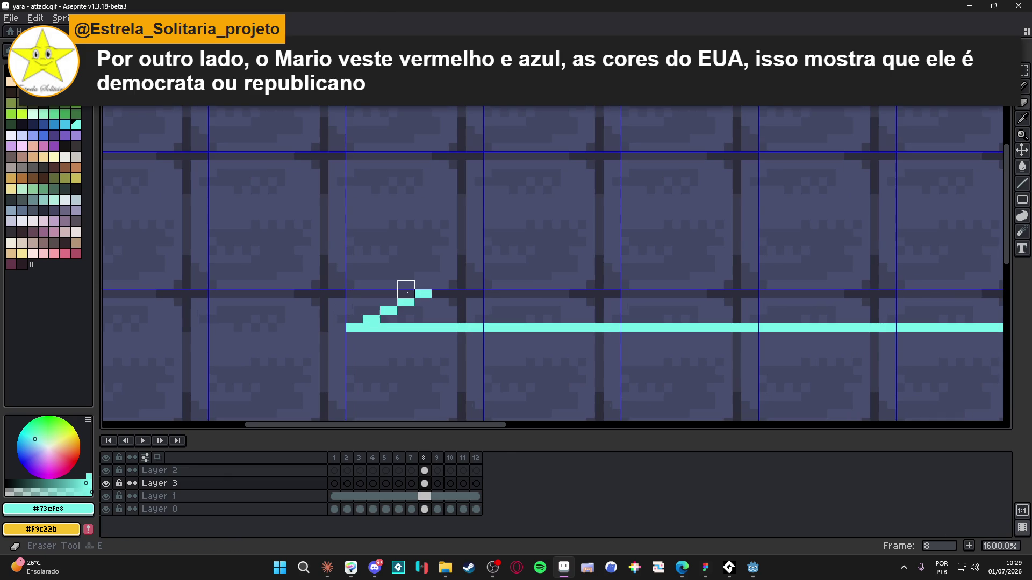
scroll(406, 293, down, 2)
scroll(384, 316, up, 2)
- Add cyan barbs fanning up and down from the arrow's end to form a spiky arrowhead
mouse_move(390, 313)
mouse_down()
mouse_move(463, 348)
mouse_move(455, 341)
mouse_up()
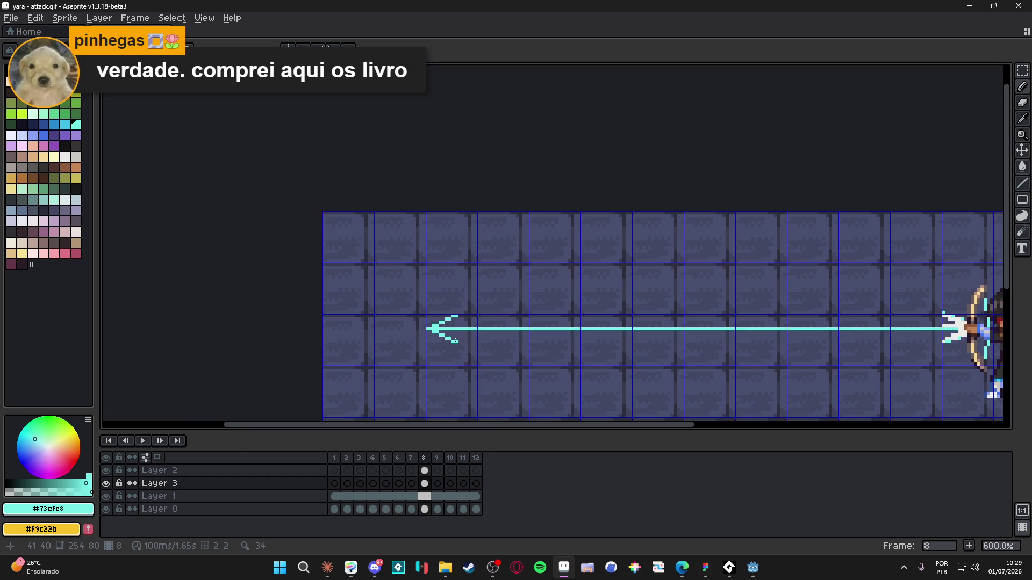
scroll(456, 341, down, 2)
scroll(399, 328, up, 2)
drag(385, 333, 425, 256)
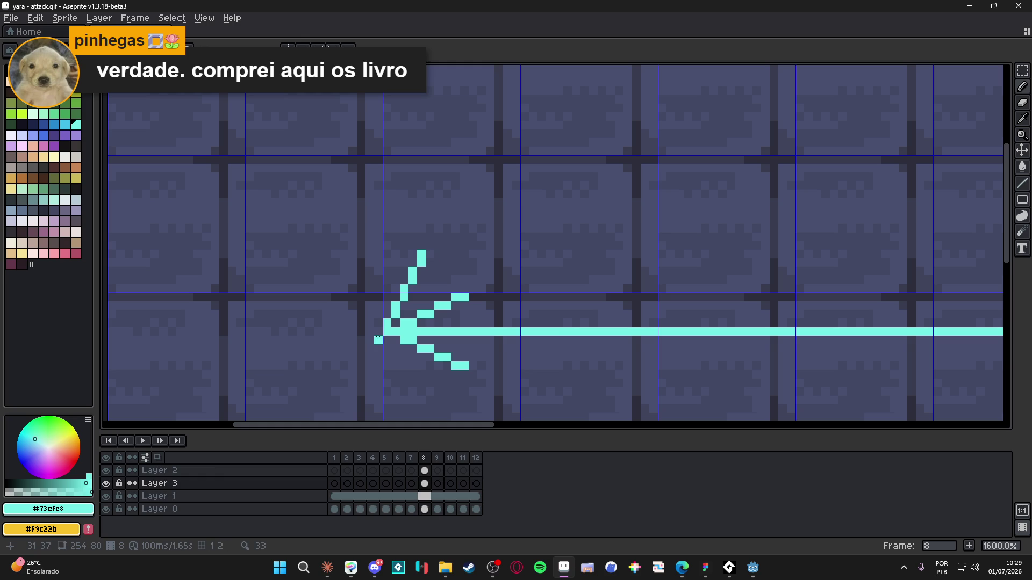
drag(387, 335, 395, 248)
mouse_move(396, 247)
mouse_down()
mouse_move(430, 314)
mouse_move(421, 302)
mouse_up()
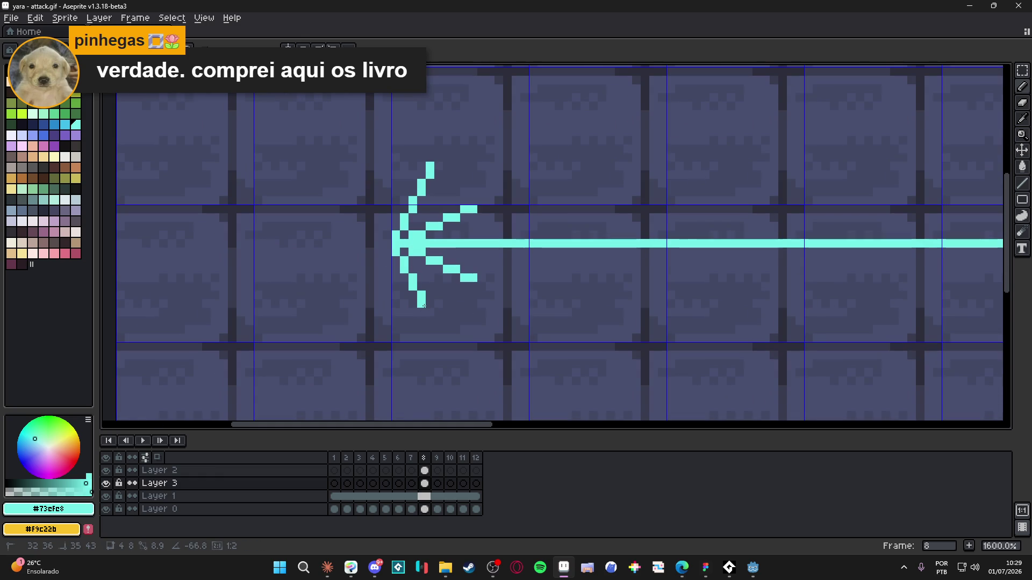
drag(424, 306, 424, 306)
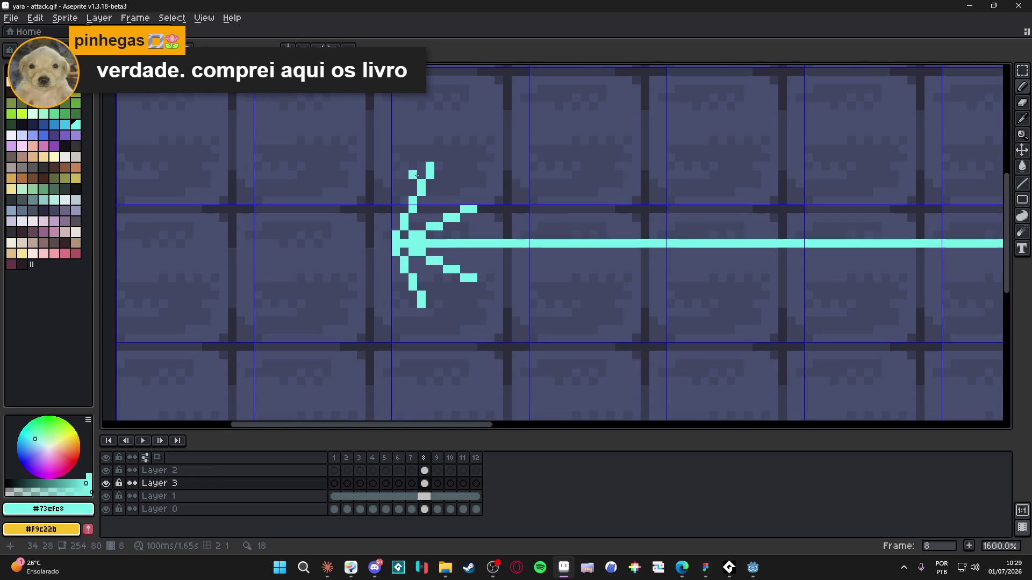
drag(431, 162, 416, 237)
scroll(429, 250, down, 5)
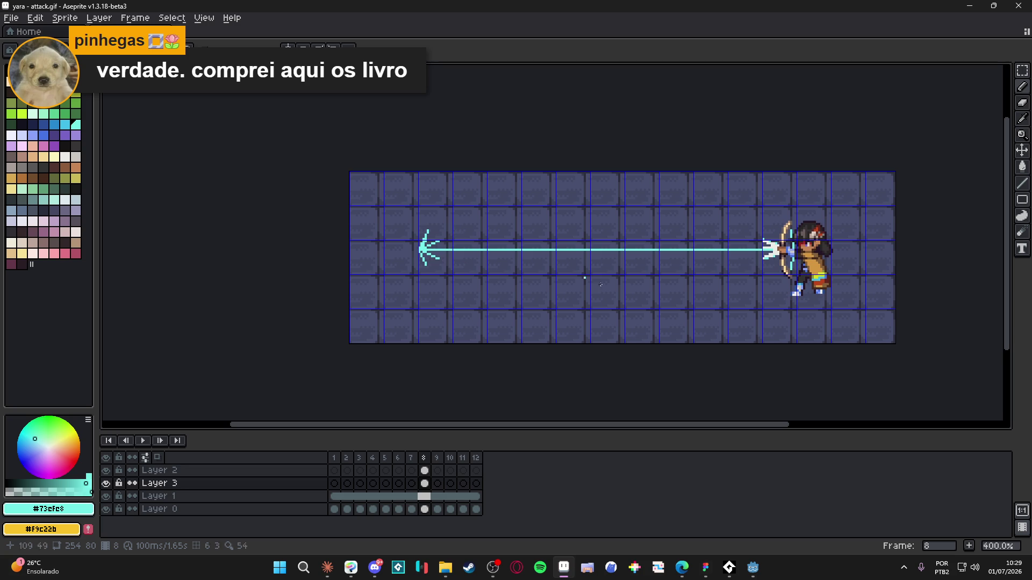
- Flip between frames 8 and 9 on Layers 2 and 3 to compare the arrow
click(682, 567)
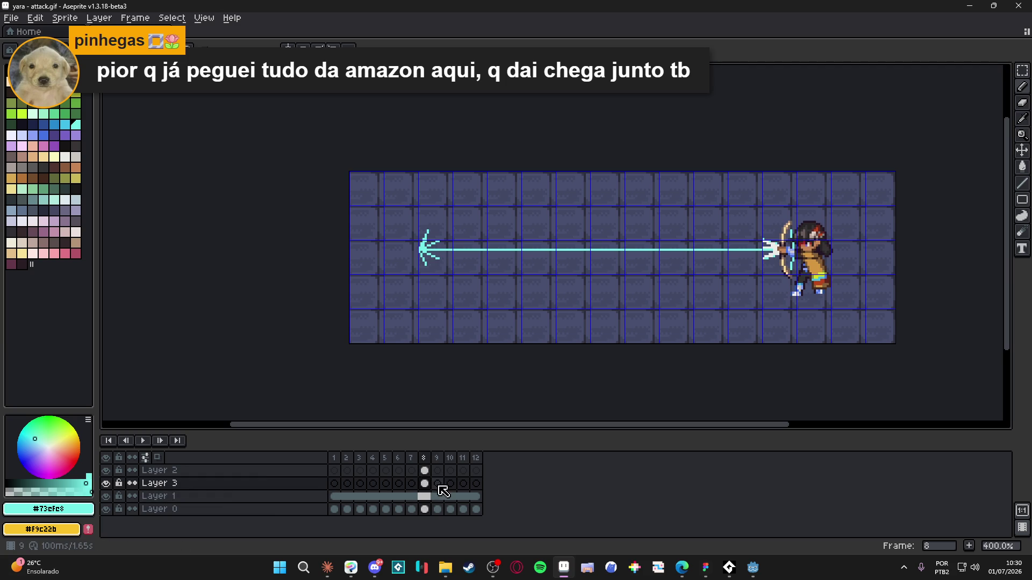
click(429, 475)
click(438, 470)
click(437, 484)
click(425, 483)
click(440, 484)
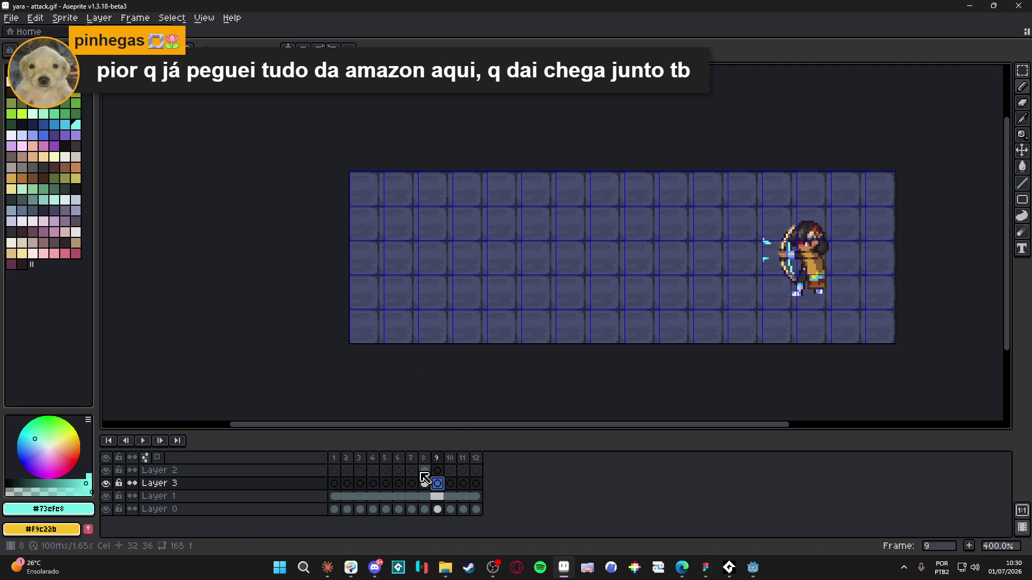
- Check frame 9 on Layer 2, then settle on Layer 2's frame 8 cel
click(425, 483)
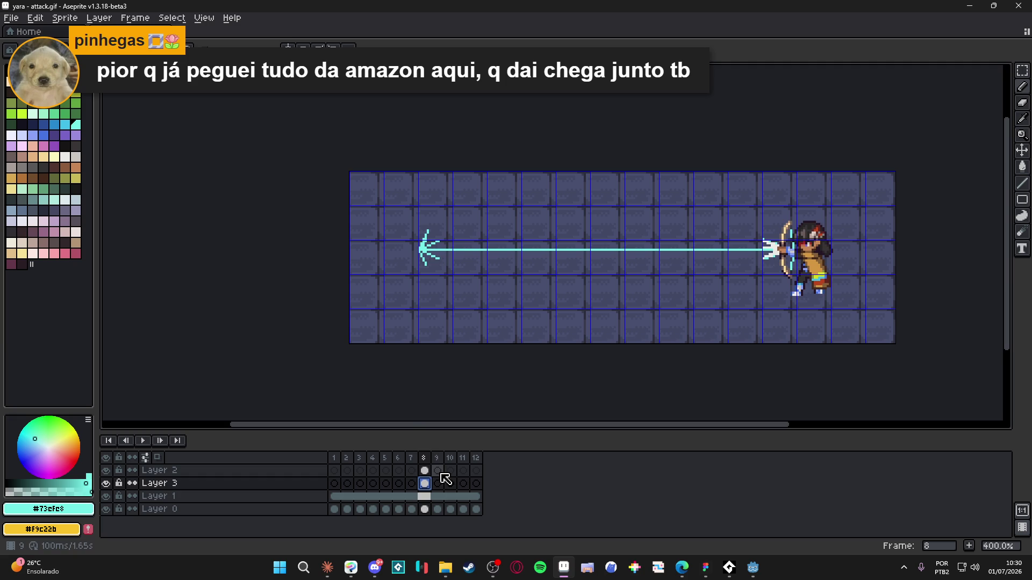
scroll(396, 375, right, 1)
click(425, 471)
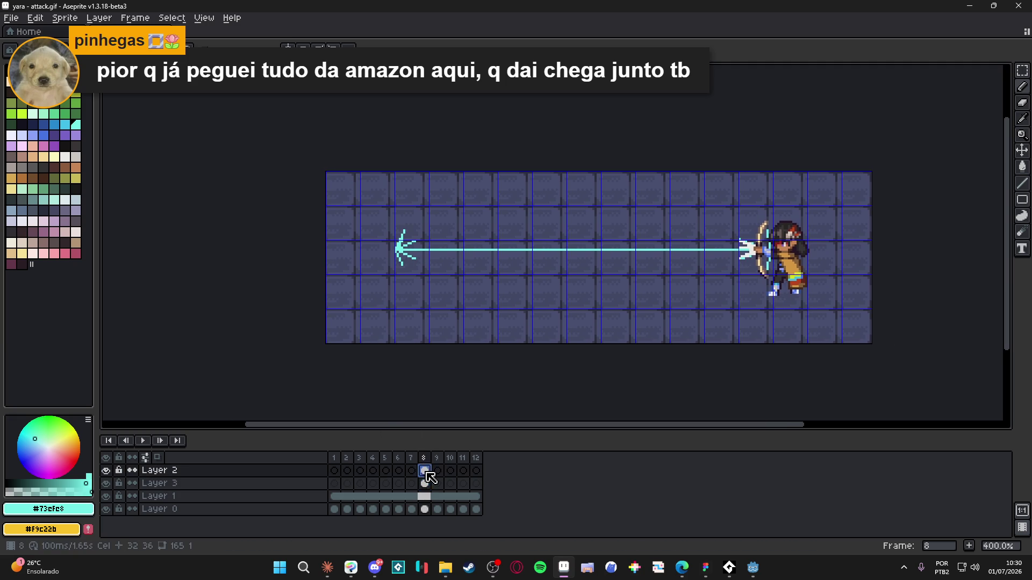
click(438, 470)
click(424, 458)
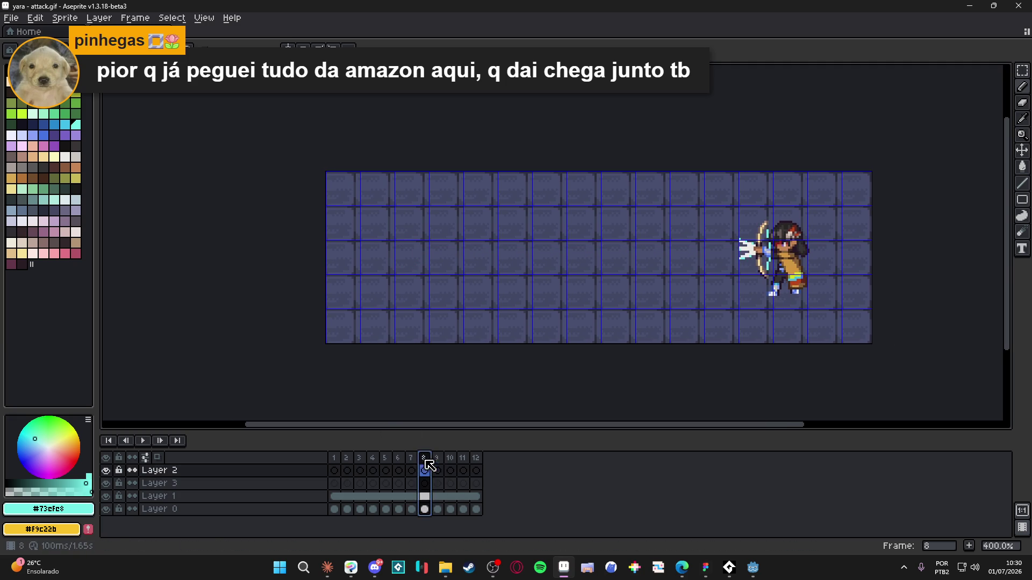
click(441, 458)
click(425, 458)
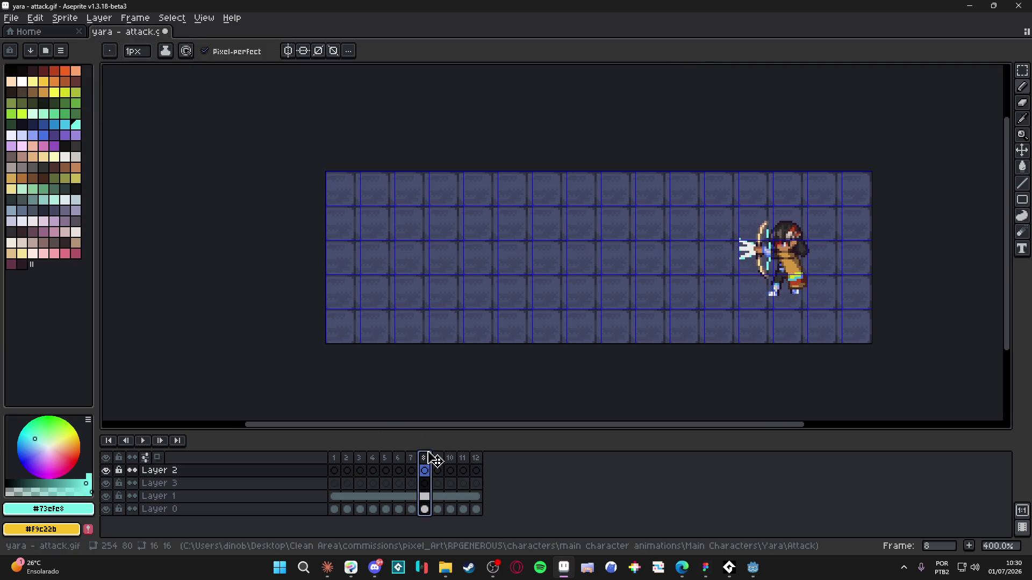
scroll(722, 249, up, 1)
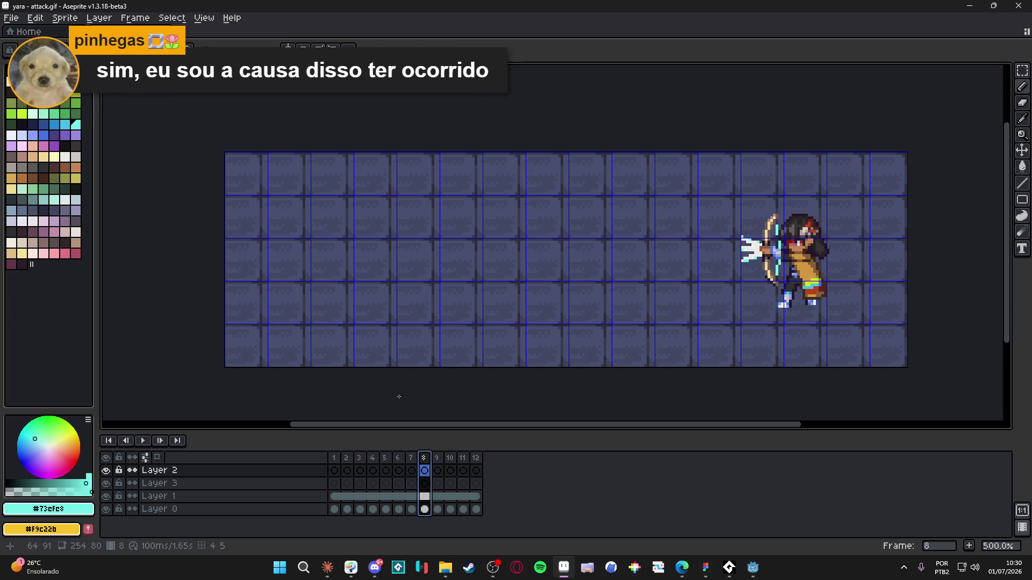
- On Layer 3 frame 8, draw a straight cyan line leftward from the bow and undo the stray diagonal
click(425, 483)
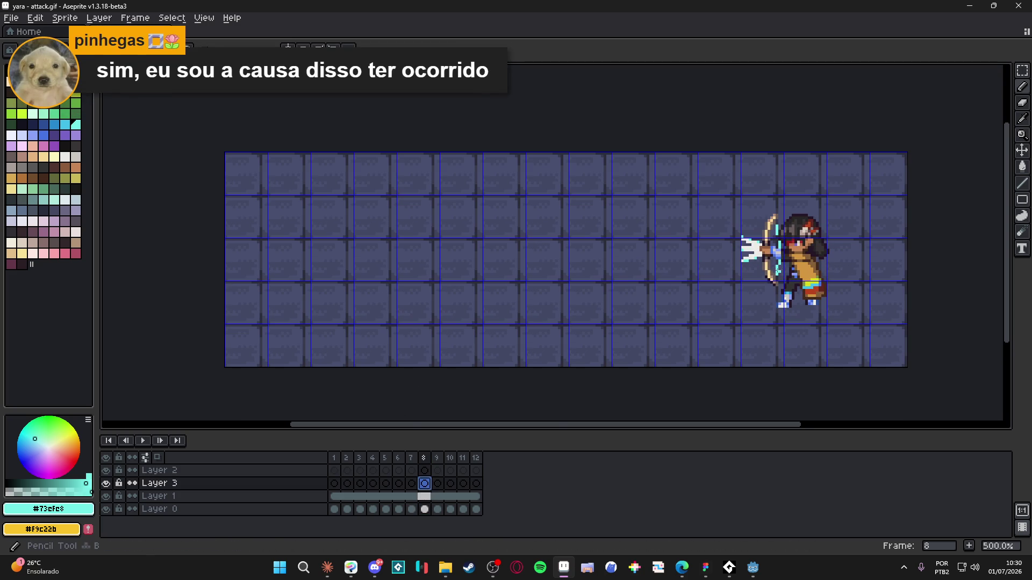
mouse_move(741, 247)
mouse_down()
mouse_move(492, 257)
mouse_move(530, 241)
mouse_up()
scroll(508, 249, up, 1)
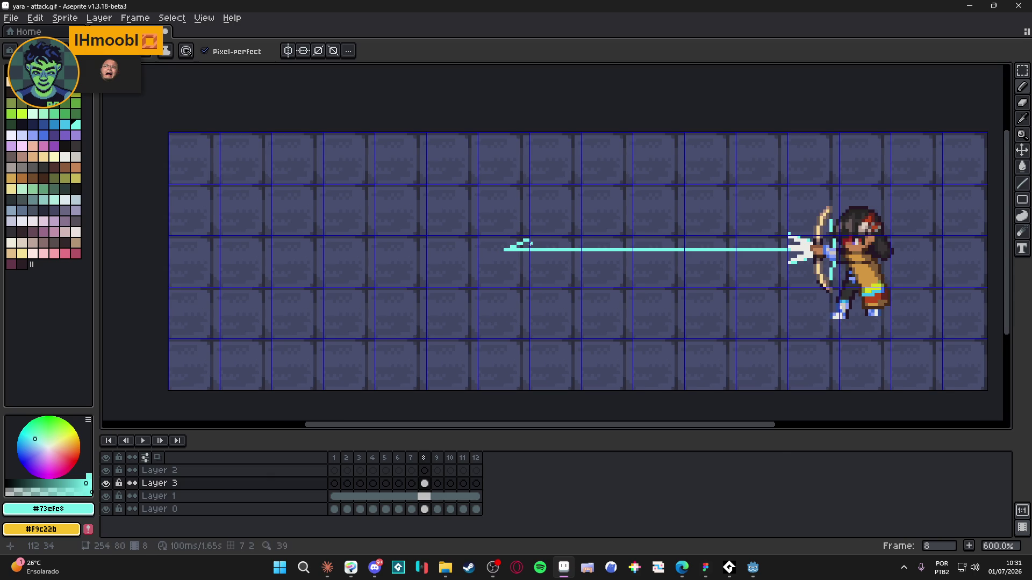
key(ctrl+z)
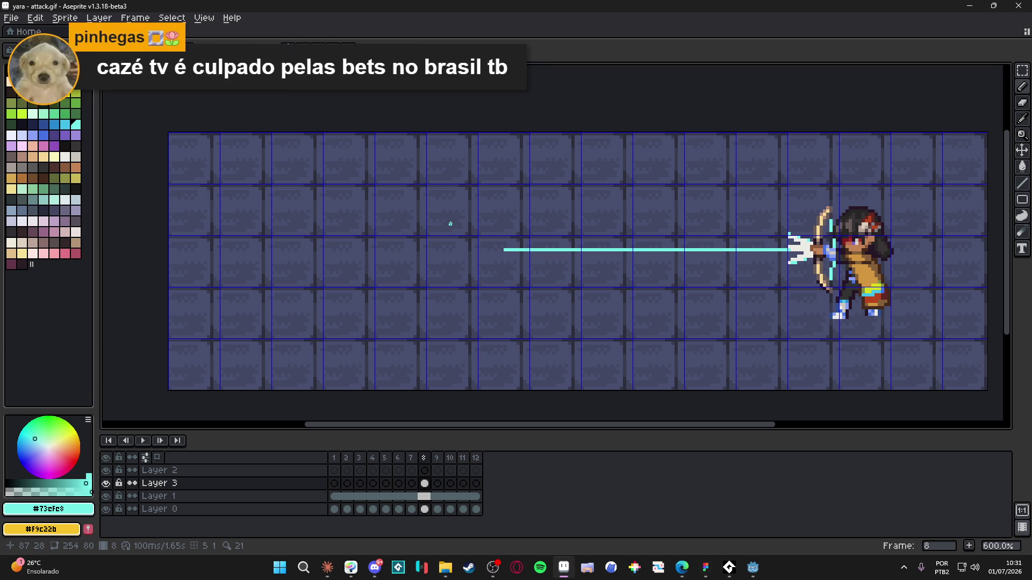
- Toggle Layer 3's visibility to check it, then switch to Layer 2 on frame 8
click(107, 484)
click(108, 483)
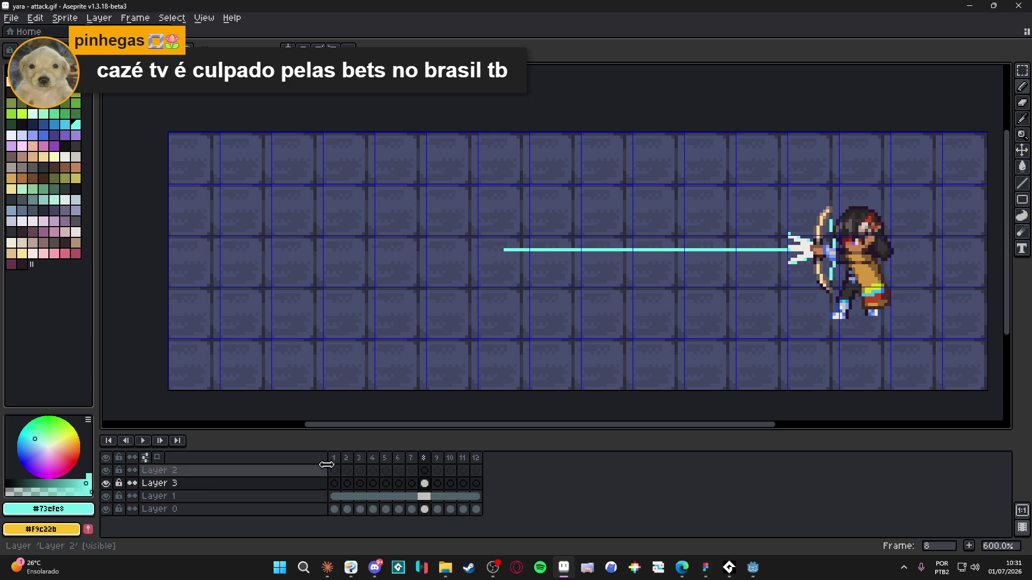
click(424, 470)
drag(523, 265, 488, 272)
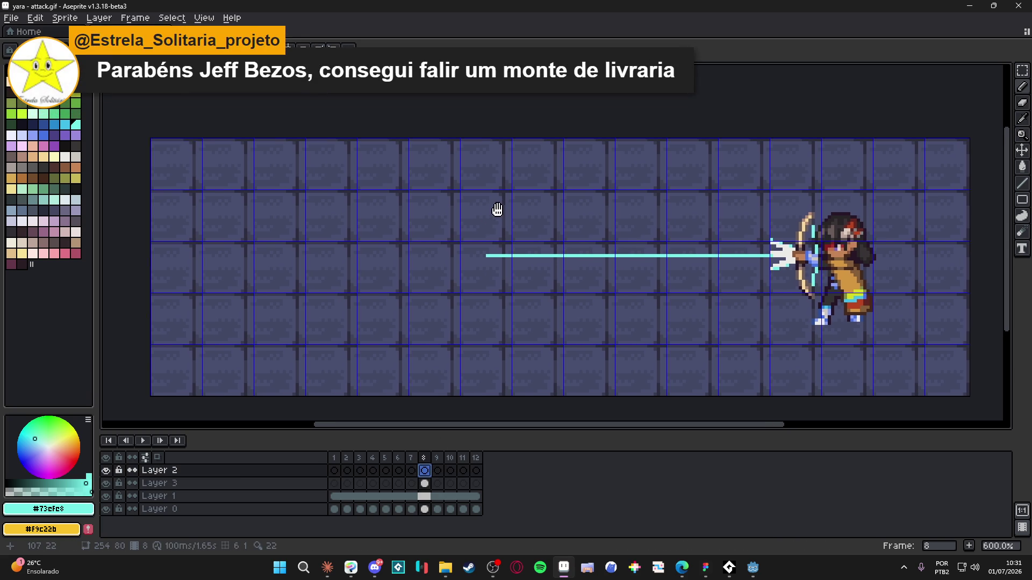
- Enlarge the canvas to 254×136 px with Canvas Size (Ctrl+Alt+C)
key(ctrl+alt+c)
scroll(559, 148, down, 1)
drag(559, 141, 617, 96)
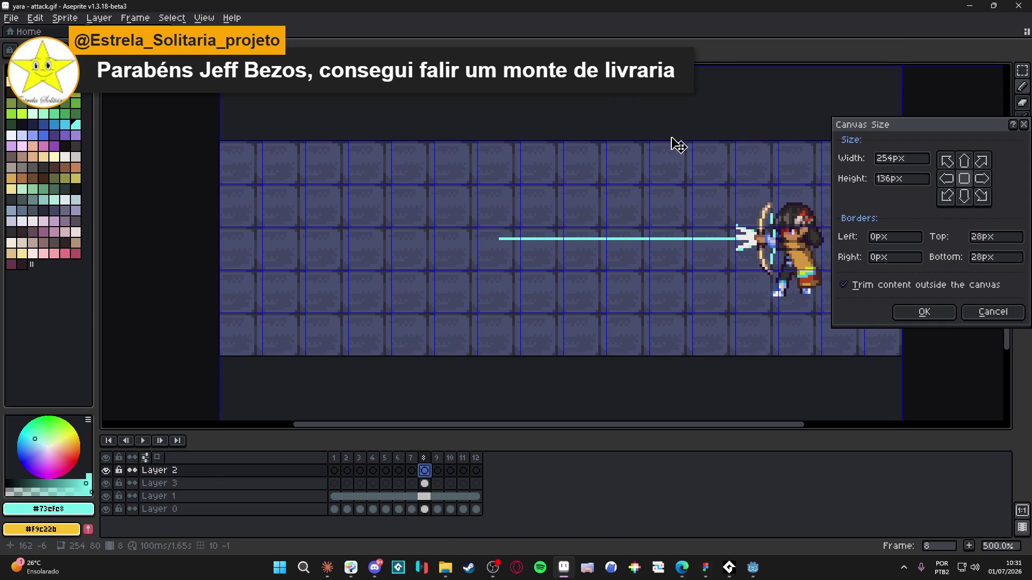
click(924, 312)
- On Layer 1, select the whole tiled floor area
drag(624, 274, 576, 202)
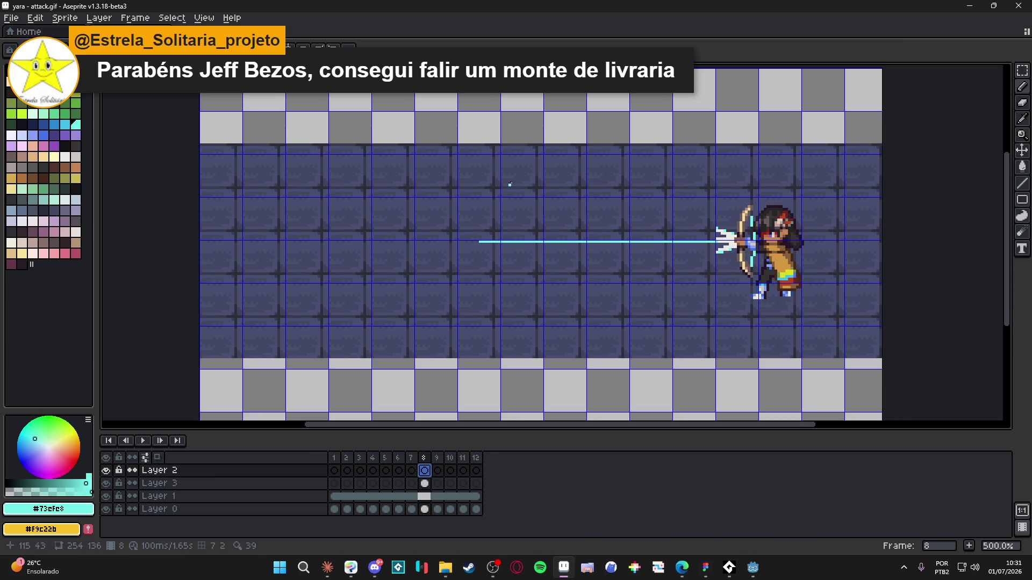
ctrl+click(492, 177)
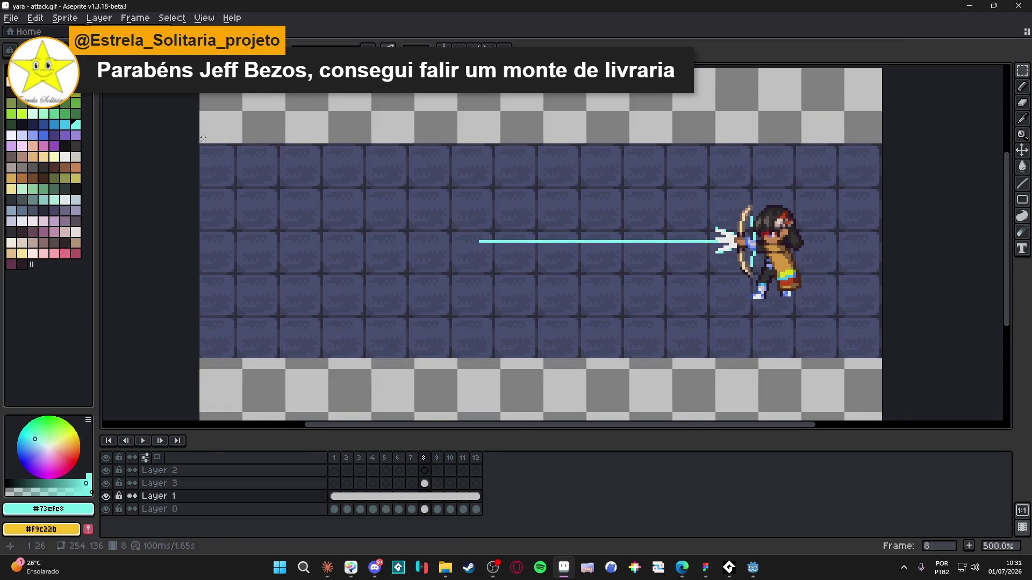
mouse_move(201, 141)
mouse_down()
mouse_move(795, 362)
mouse_move(884, 359)
mouse_up()
scroll(581, 216, down, 1)
mouse_move(578, 218)
mouse_down()
mouse_move(594, 293)
mouse_move(596, 228)
mouse_up()
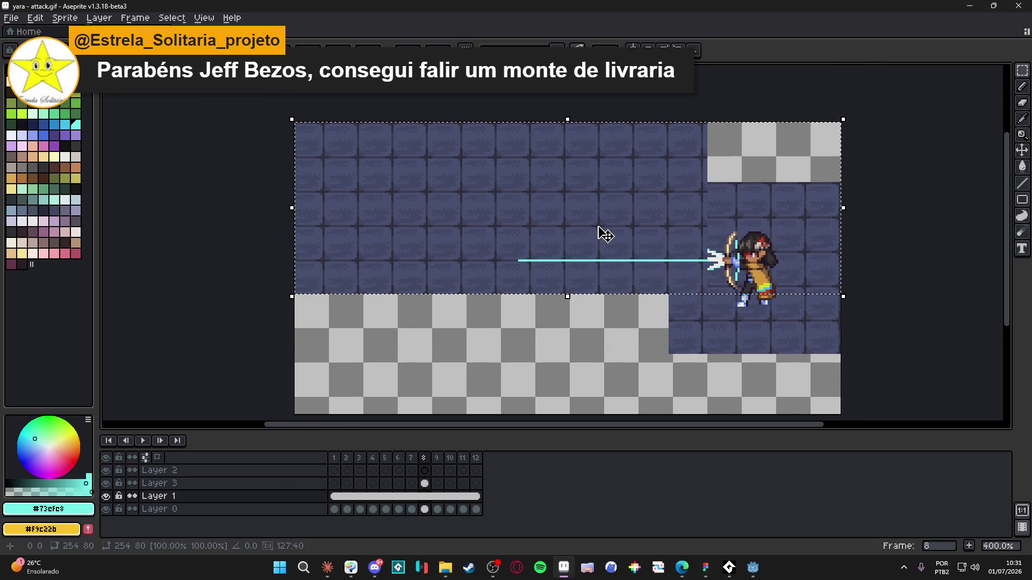
key(Escape)
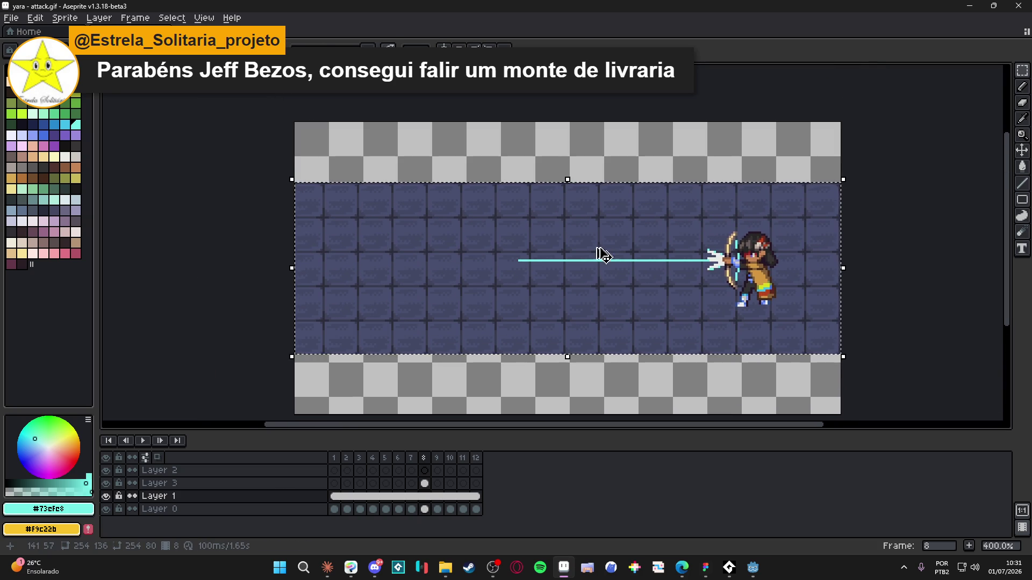
- Move the floor tiles up into the empty top strip and take a tile band from the top
mouse_move(502, 350)
mouse_down()
mouse_move(511, 147)
mouse_move(538, 184)
mouse_up()
mouse_move(326, 156)
mouse_down()
mouse_move(326, 172)
mouse_move(806, 75)
mouse_move(792, 206)
mouse_up()
key(ctrl+z)
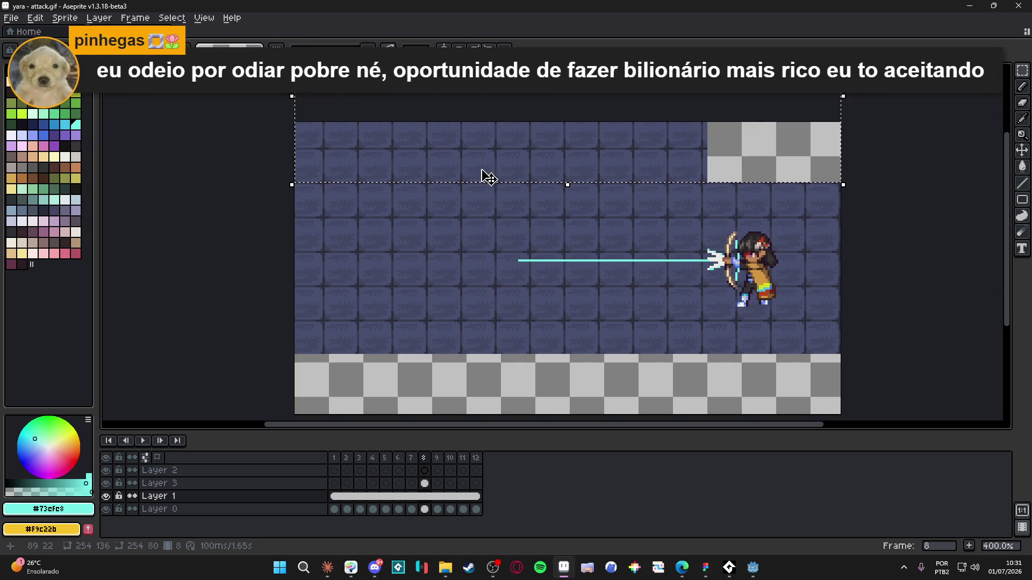
key(ctrl+z)
mouse_move(376, 280)
mouse_down()
mouse_move(698, 177)
mouse_move(791, 165)
mouse_up()
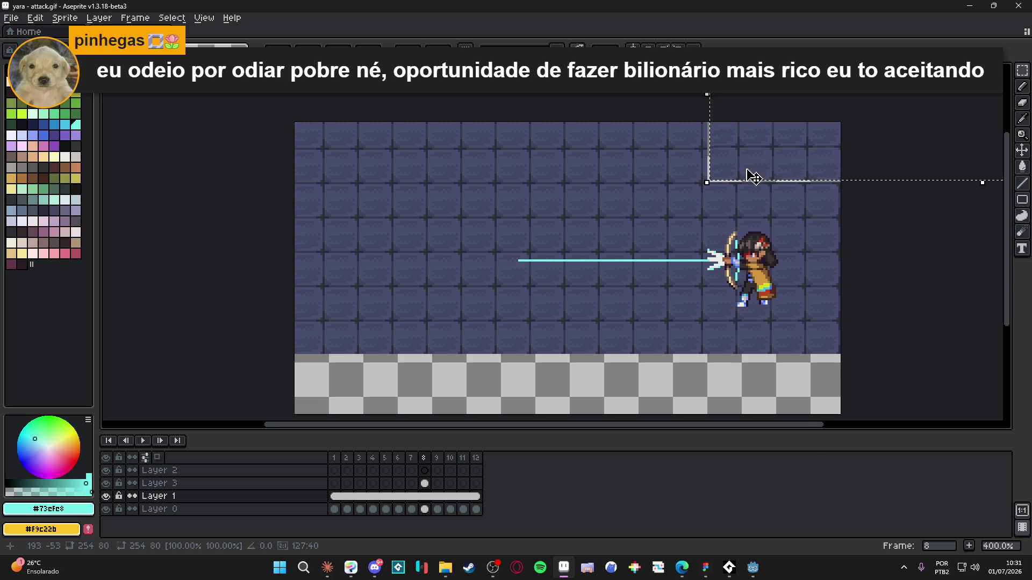
scroll(749, 173, up, 3)
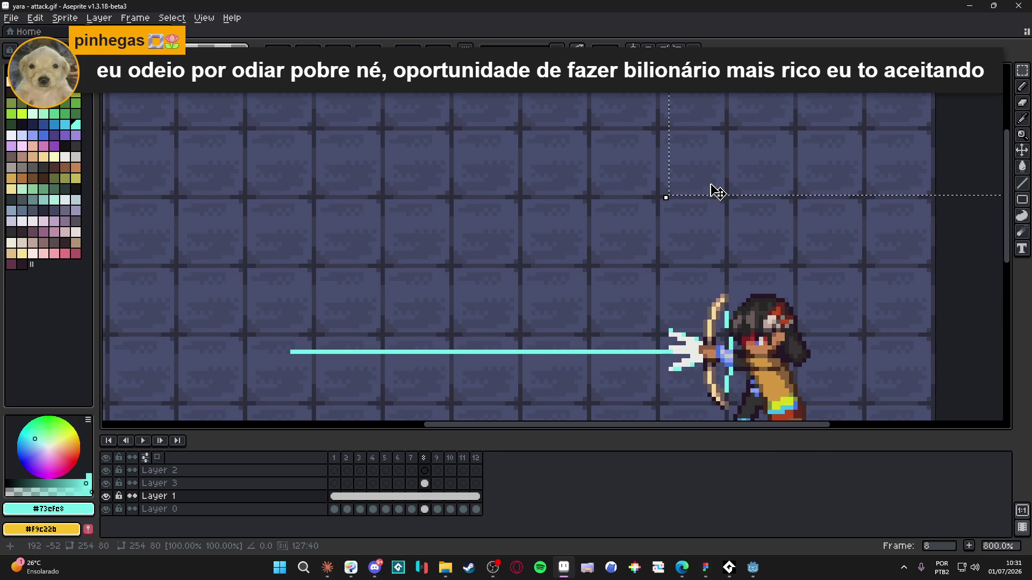
scroll(717, 191, down, 3)
mouse_move(317, 131)
mouse_down()
mouse_move(760, 212)
mouse_move(799, 231)
mouse_move(807, 224)
mouse_move(635, 192)
mouse_up()
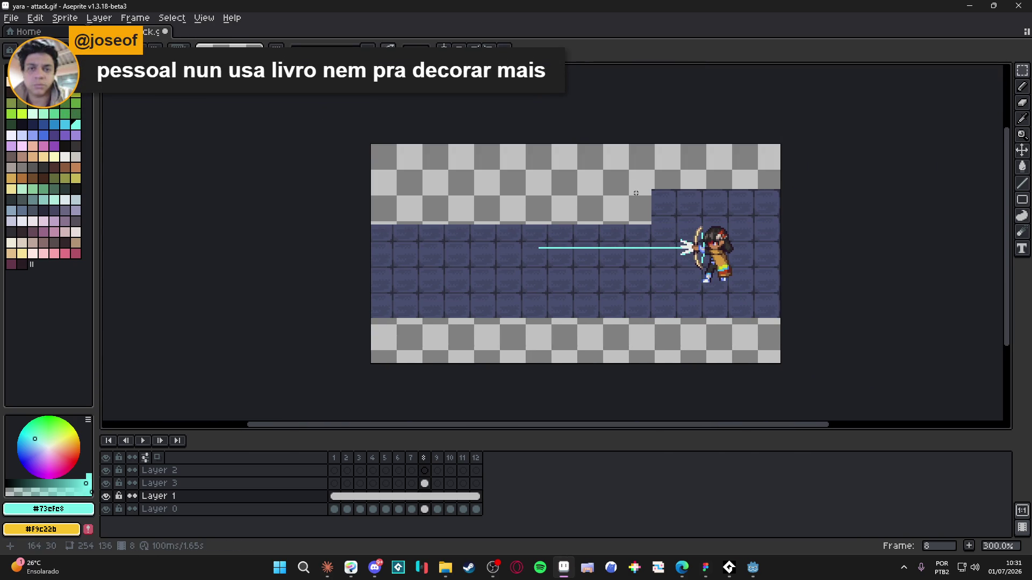
key(ctrl+z)
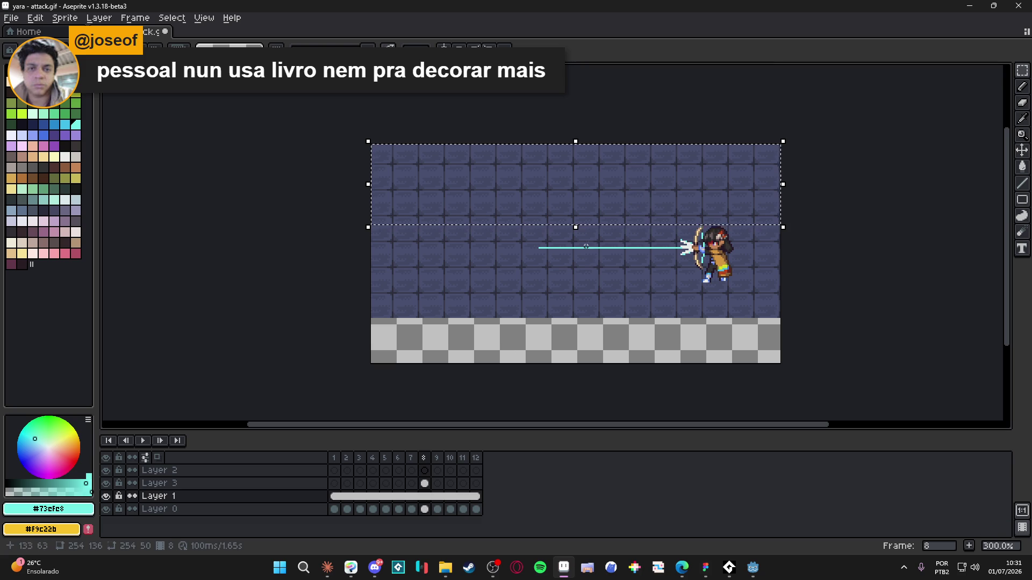
- Move the tile band over the empty bottom strip and deselect
mouse_move(582, 182)
mouse_down()
mouse_move(594, 382)
mouse_move(618, 347)
mouse_move(604, 269)
mouse_move(615, 237)
mouse_up()
scroll(613, 338, up, 4)
scroll(607, 337, up, 2)
scroll(607, 242, down, 3)
key(ctrl+d)
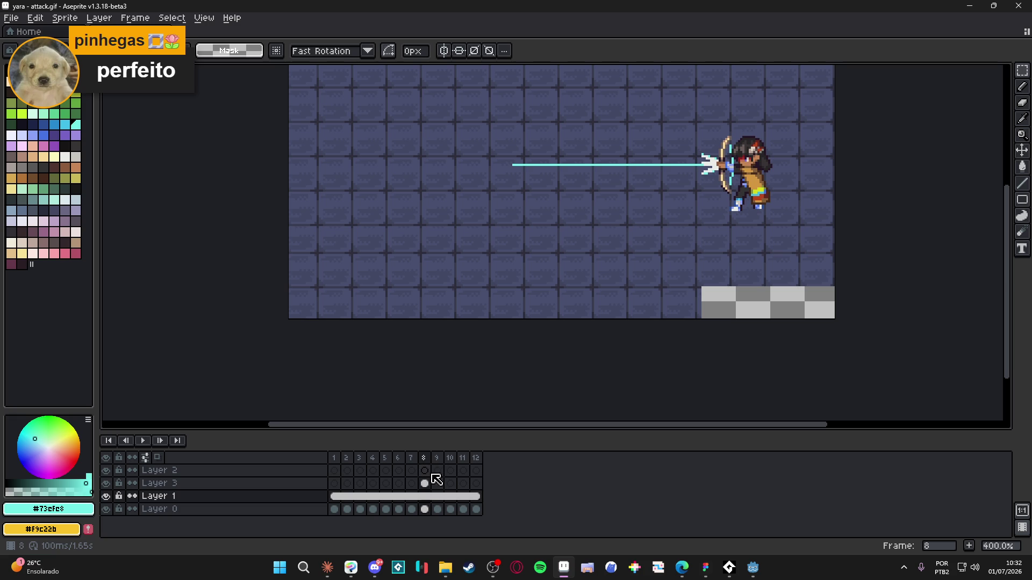
- Select Layer 2's frame 8 with the Pencil tool and pan toward the beam
click(425, 471)
key(b)
scroll(537, 161, up, 3)
mouse_move(514, 177)
mouse_down()
mouse_move(483, 252)
mouse_move(522, 207)
mouse_move(534, 222)
mouse_up()
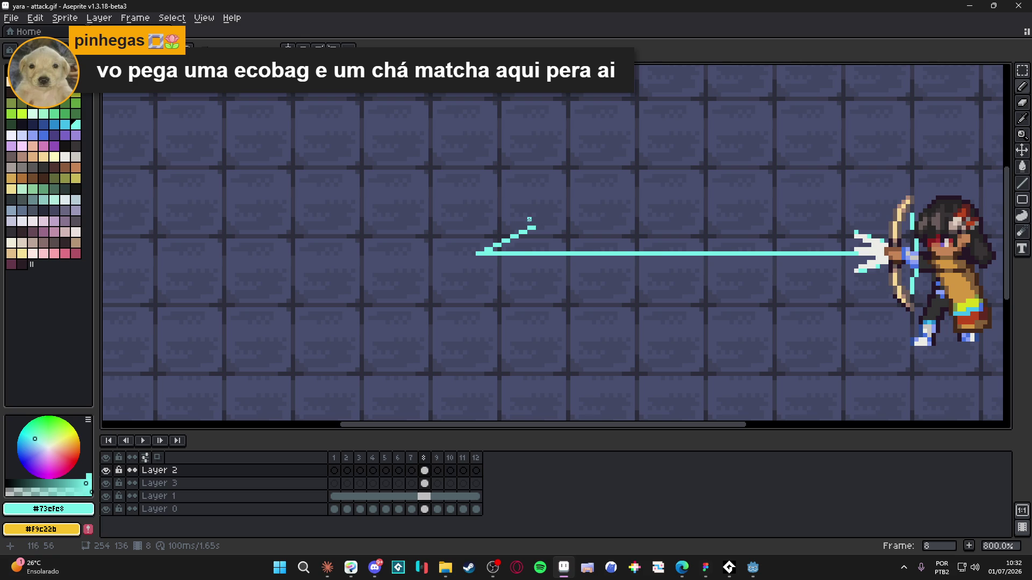
scroll(492, 242, up, 3)
- Paint a stepped cyan diagonal wedge at the beam's left end
click(500, 259)
mouse_move(500, 260)
mouse_down()
mouse_move(540, 259)
mouse_move(518, 248)
mouse_move(559, 241)
mouse_up()
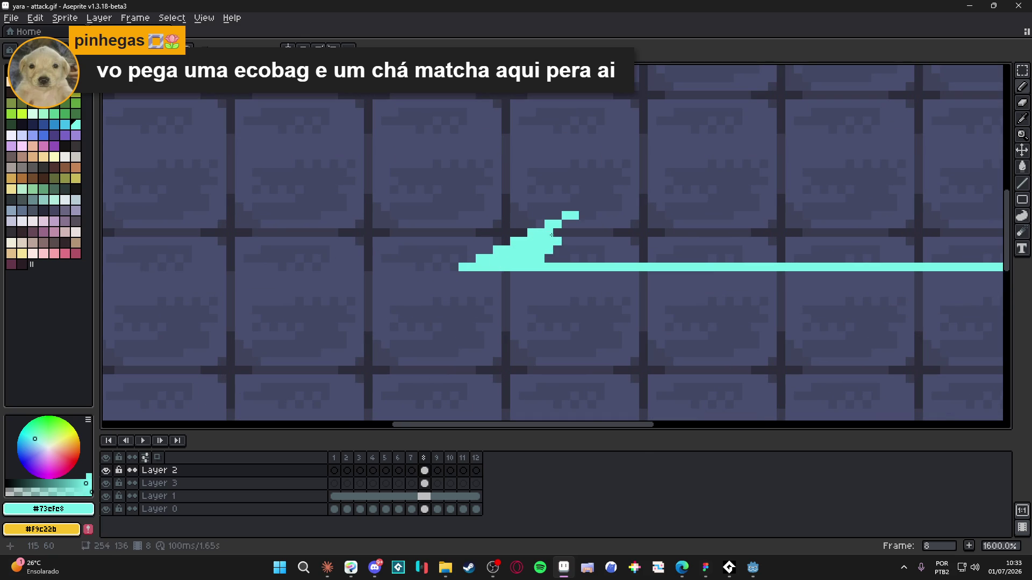
click(558, 233)
click(567, 224)
scroll(569, 223, down, 4)
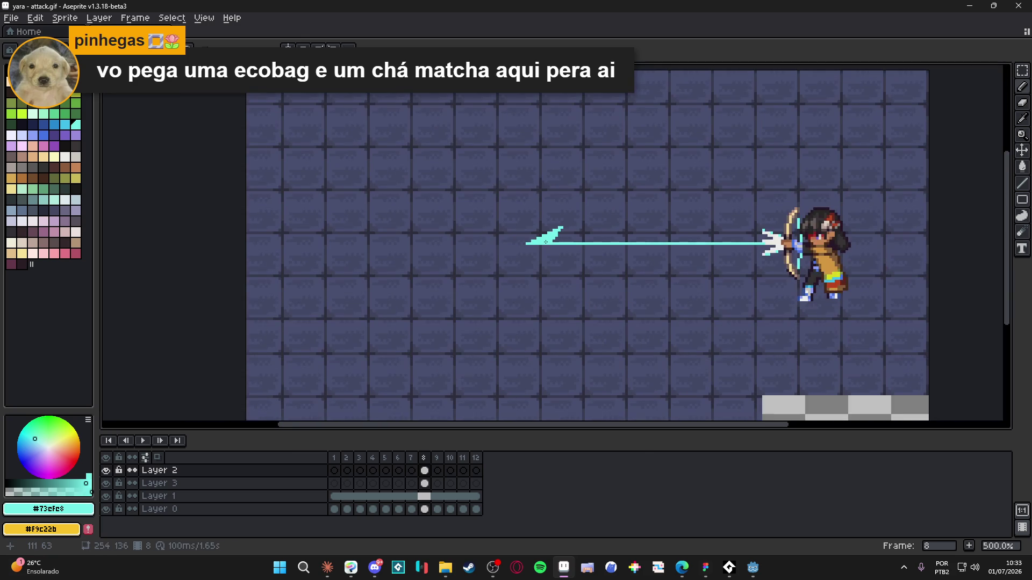
scroll(545, 239, up, 4)
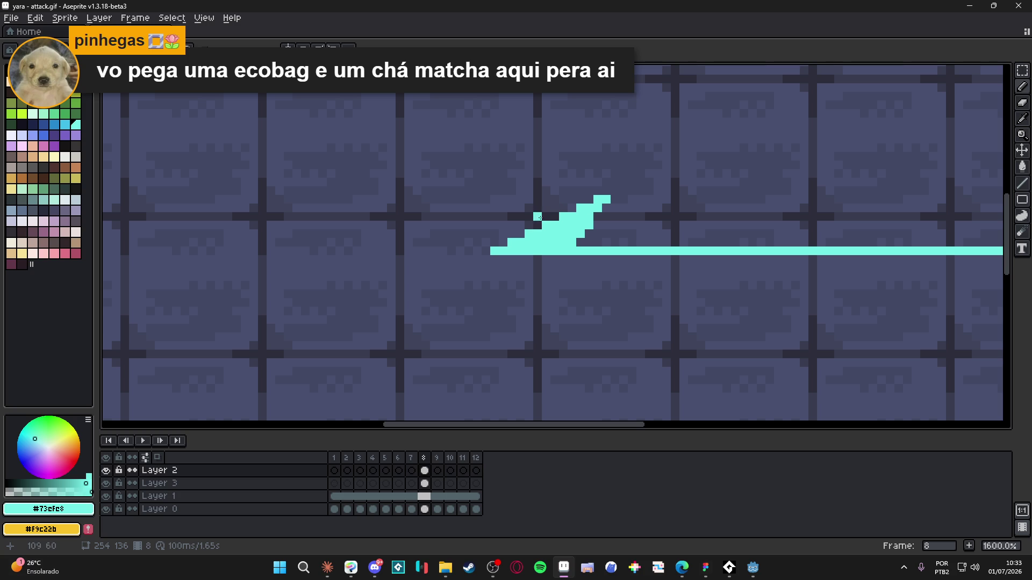
- Erase the cyan wedge from the arrow line's left end
key(e)
drag(559, 216, 533, 229)
scroll(533, 229, down, 4)
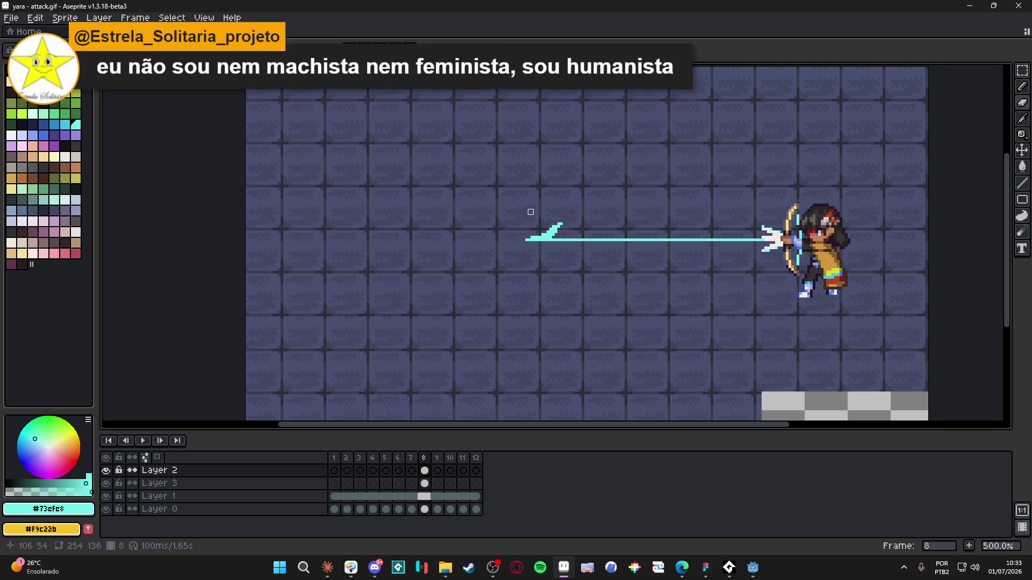
key(e)
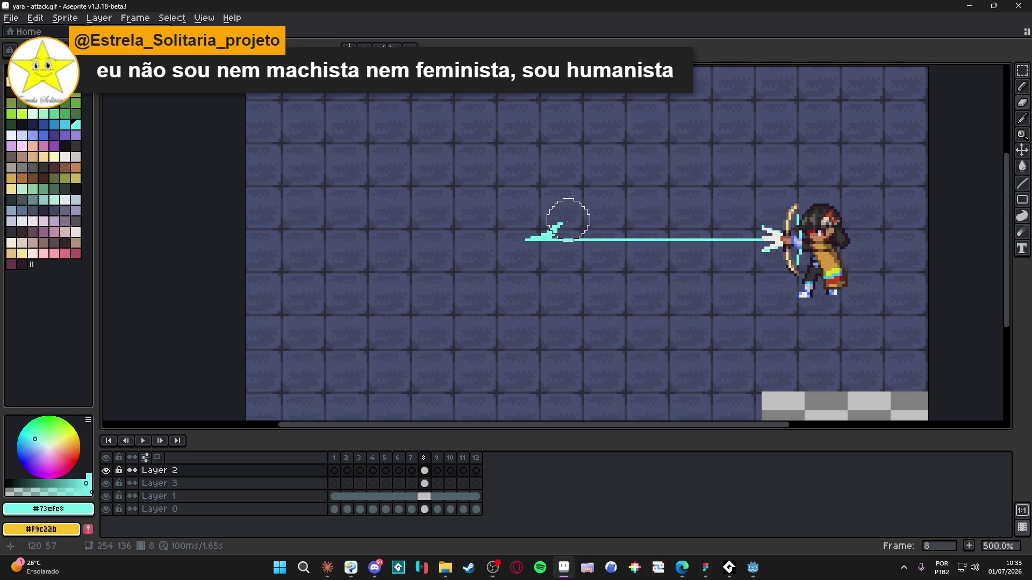
drag(548, 216, 517, 257)
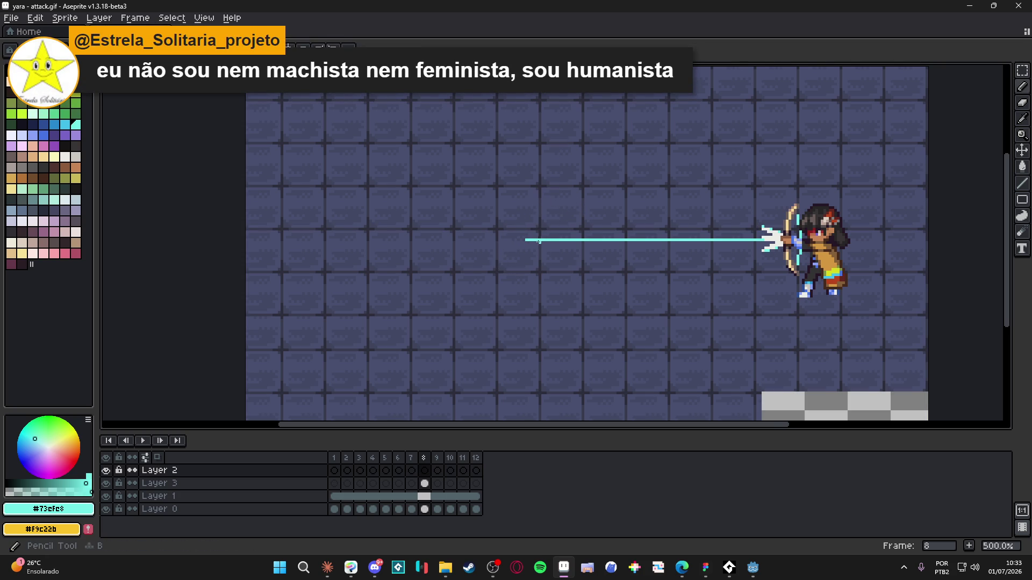
scroll(534, 239, up, 4)
scroll(538, 237, down, 3)
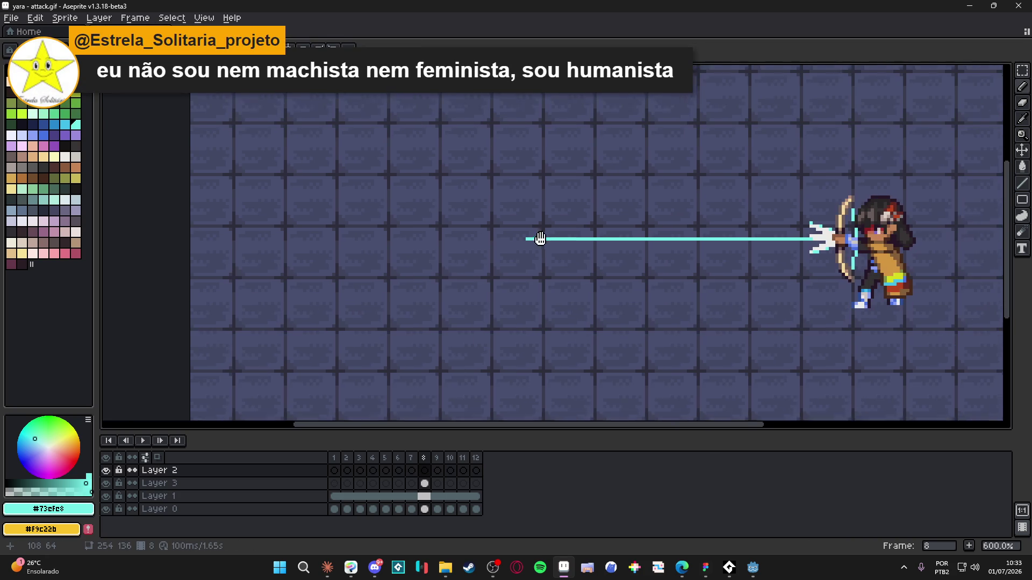
- On Layer 2 frame 8, draw a thinner cyan diagonal rising from the line's left end
drag(557, 274, 582, 211)
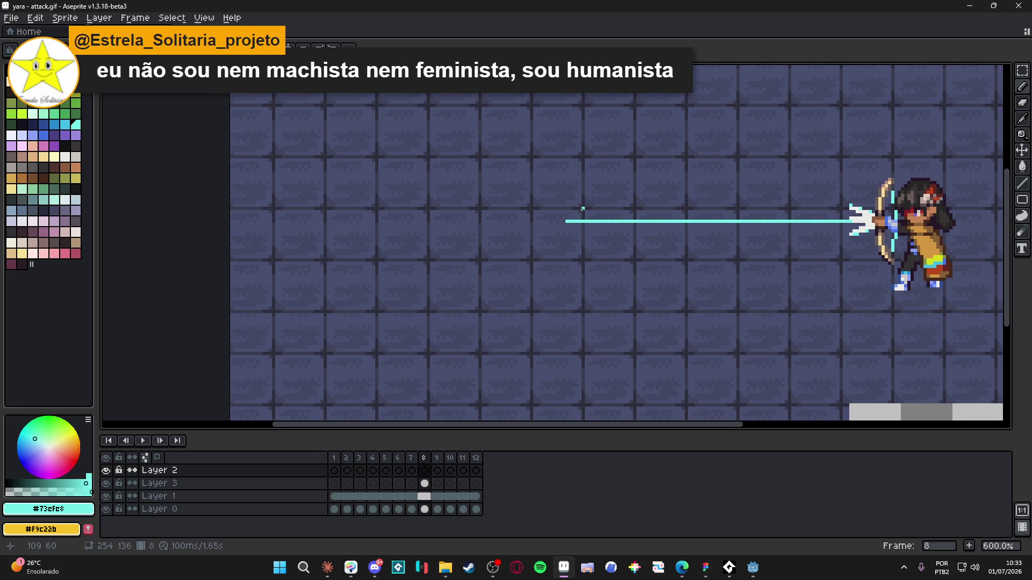
scroll(582, 209, up, 4)
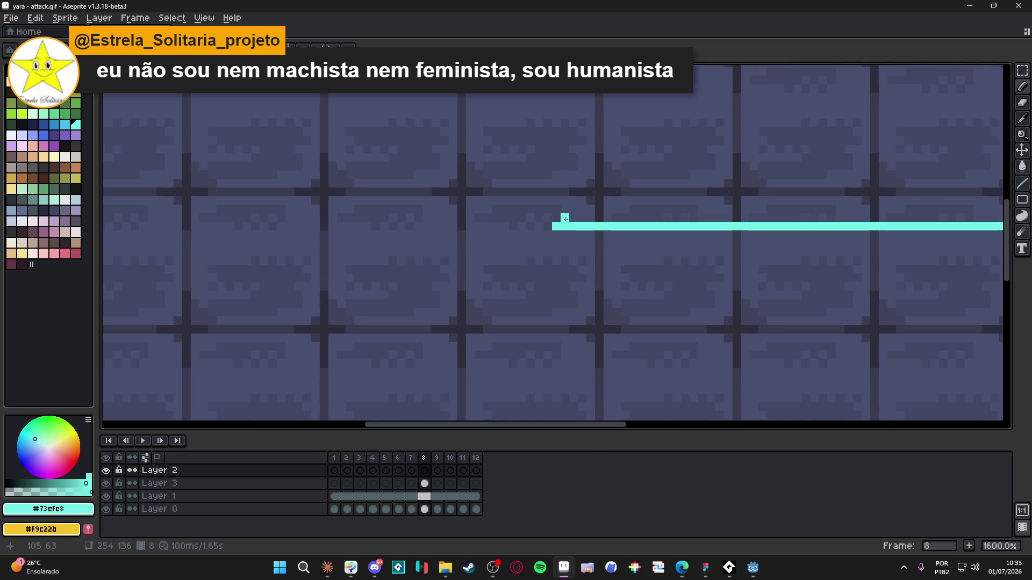
scroll(565, 219, down, 3)
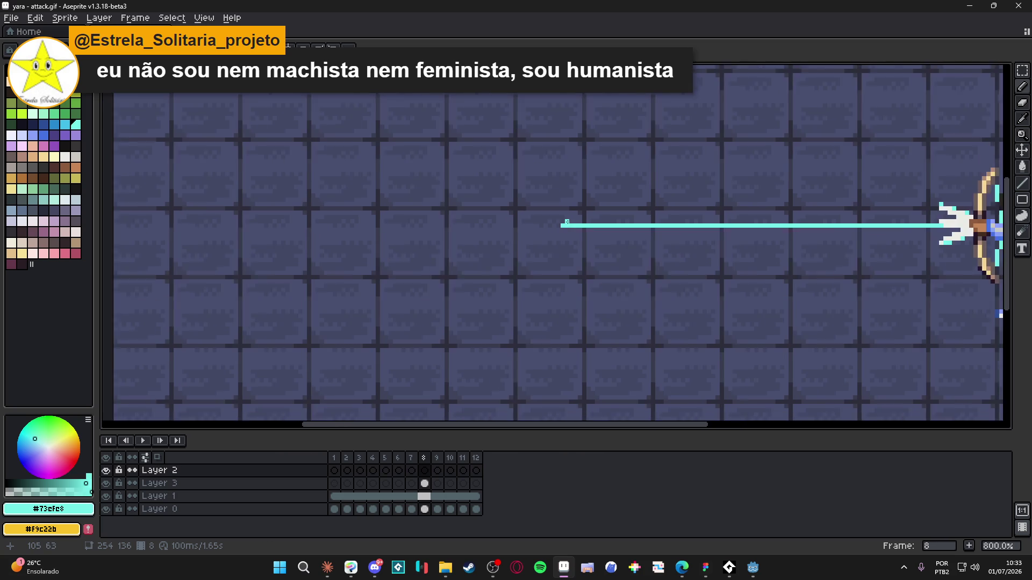
drag(566, 222, 560, 226)
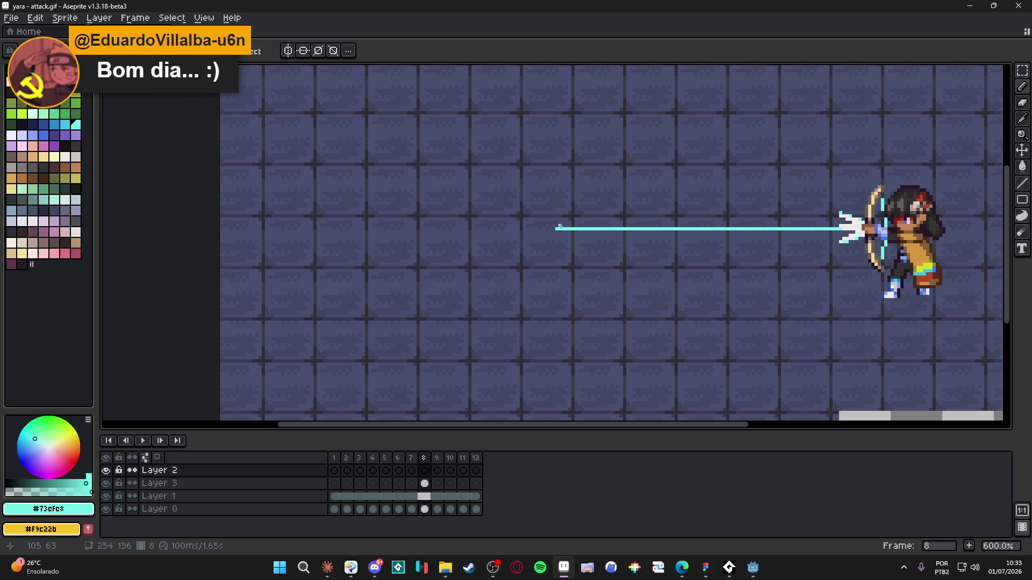
scroll(560, 227, up, 1)
drag(484, 235, 388, 248)
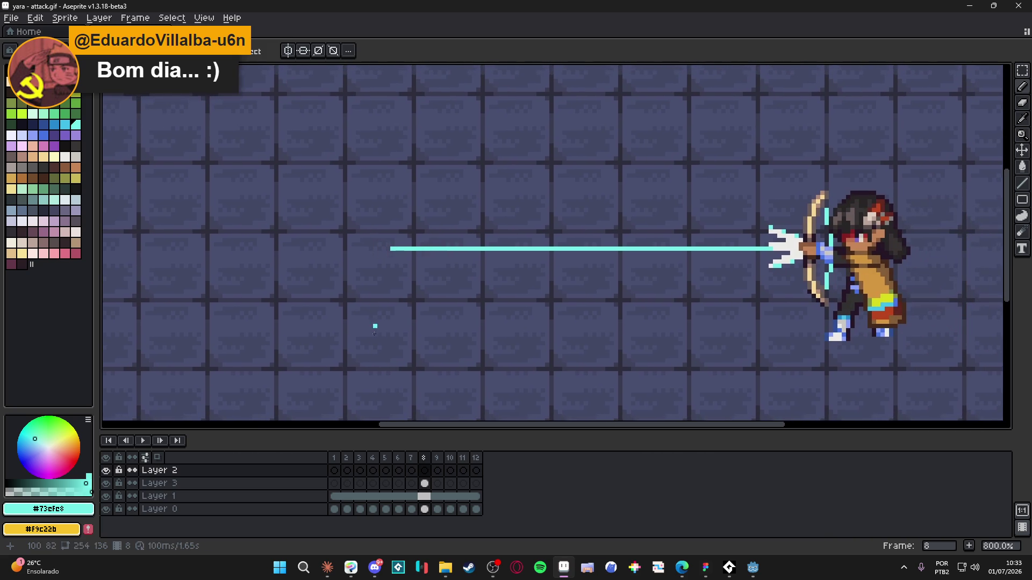
click(425, 471)
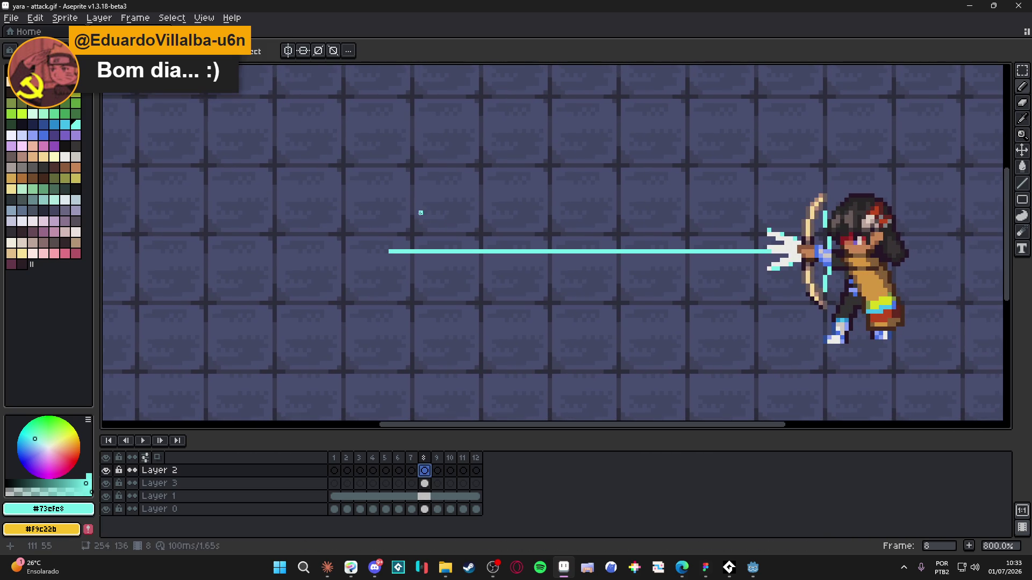
scroll(380, 251, up, 2)
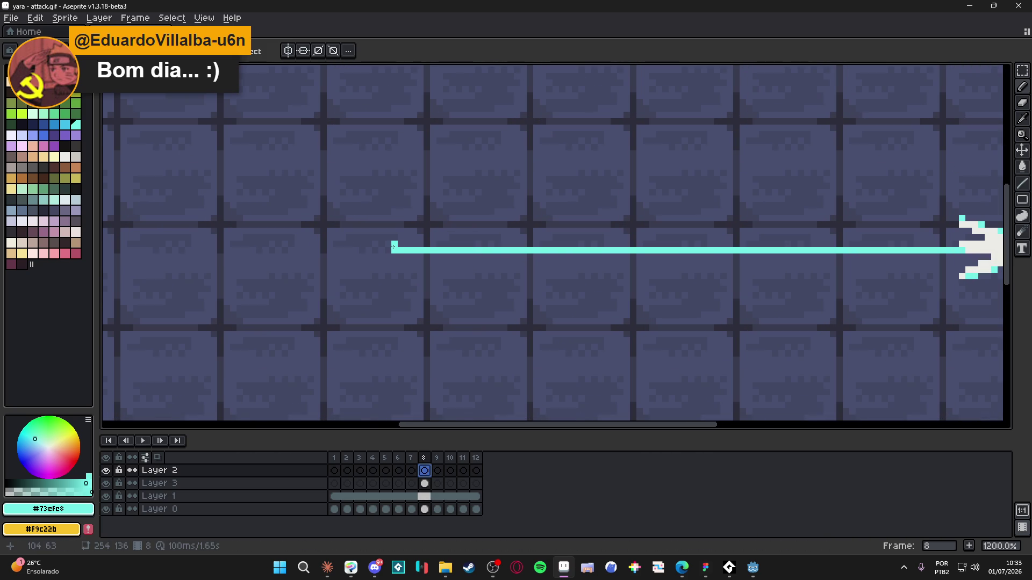
drag(408, 245, 491, 209)
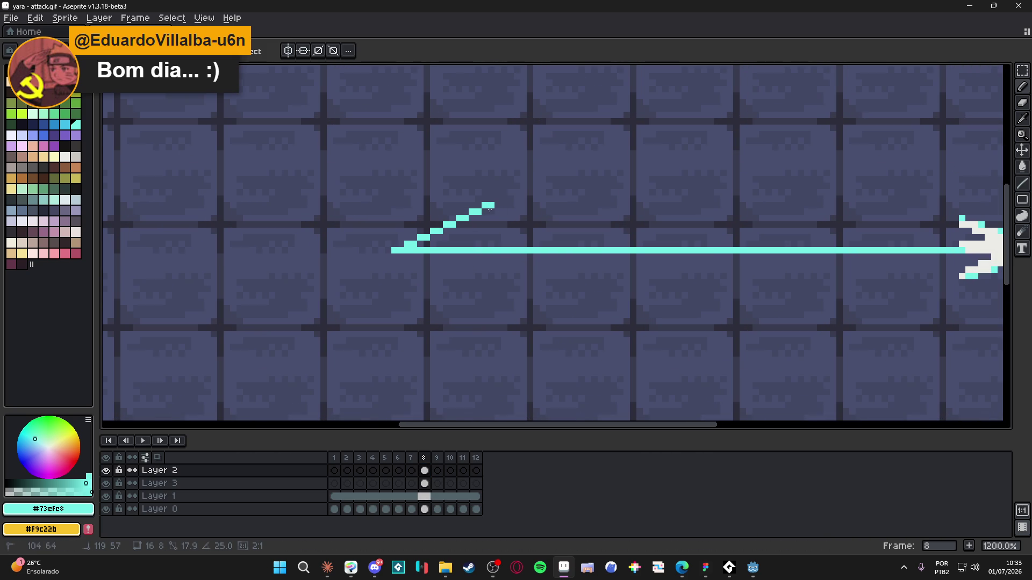
- Undo the diagonal stroke and enlarge the Pencil brush to about 12 pixels
key(ctrl+z)
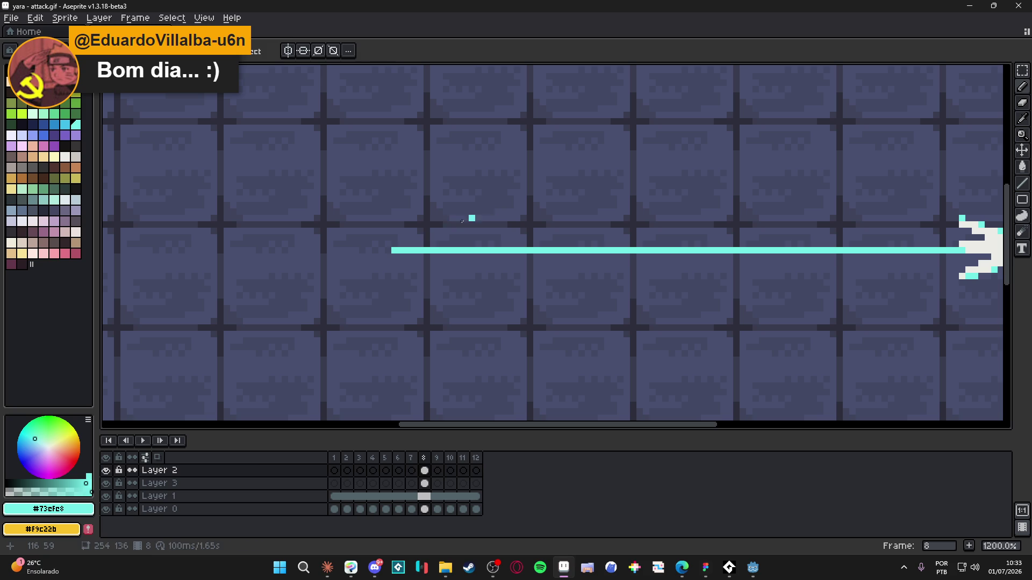
key(plus)
key(plus)
key(plus)
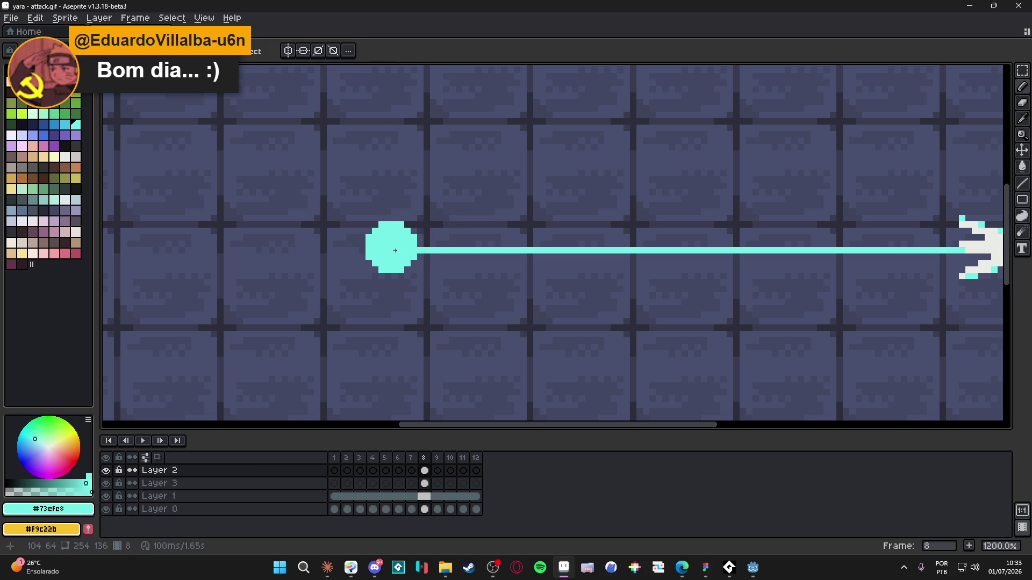
key(plus)
key(plus)
key(plus)
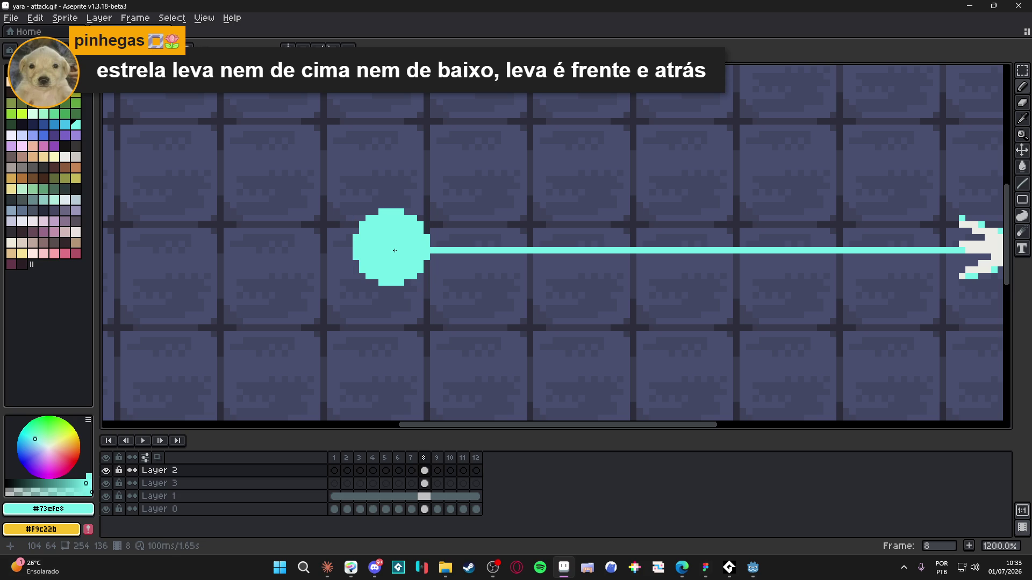
scroll(396, 245, down, 1)
scroll(388, 233, up, 1)
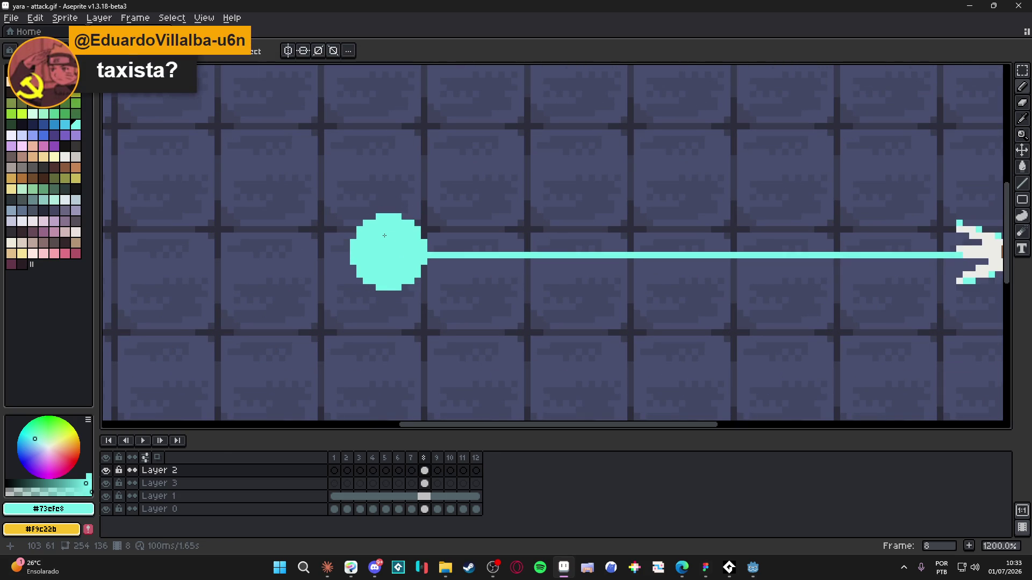
- Paint a solid cyan crescent blob at the arrow line's left tip
mouse_move(386, 235)
mouse_down()
mouse_move(439, 210)
mouse_move(441, 232)
mouse_up()
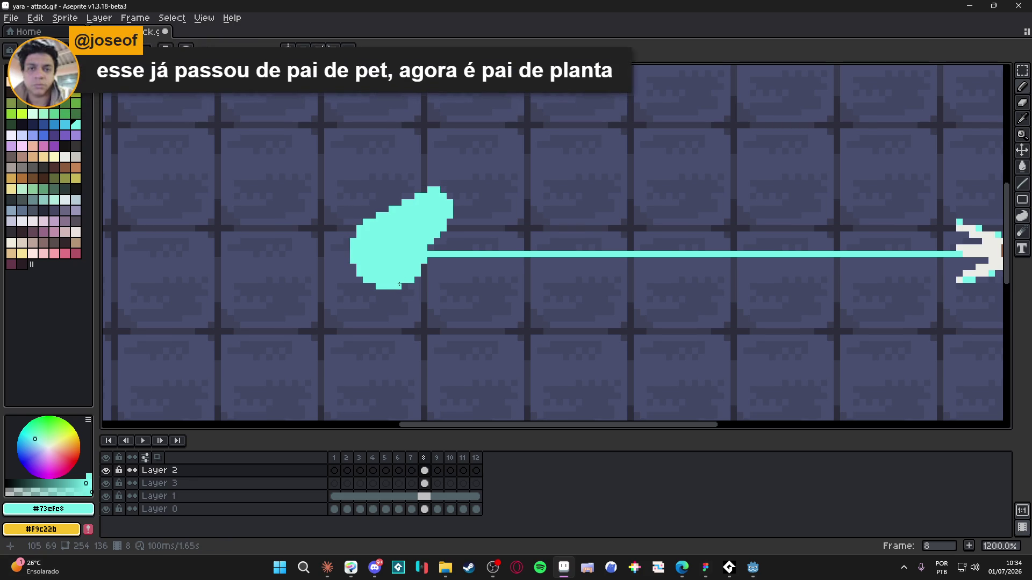
drag(413, 281, 437, 306)
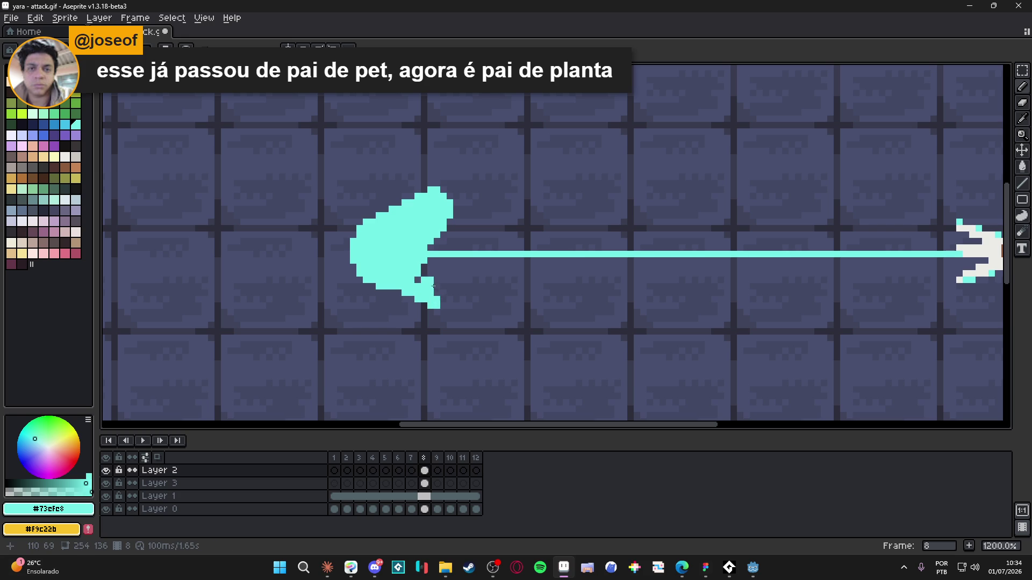
mouse_move(428, 252)
mouse_down()
mouse_move(430, 290)
mouse_move(445, 296)
mouse_up()
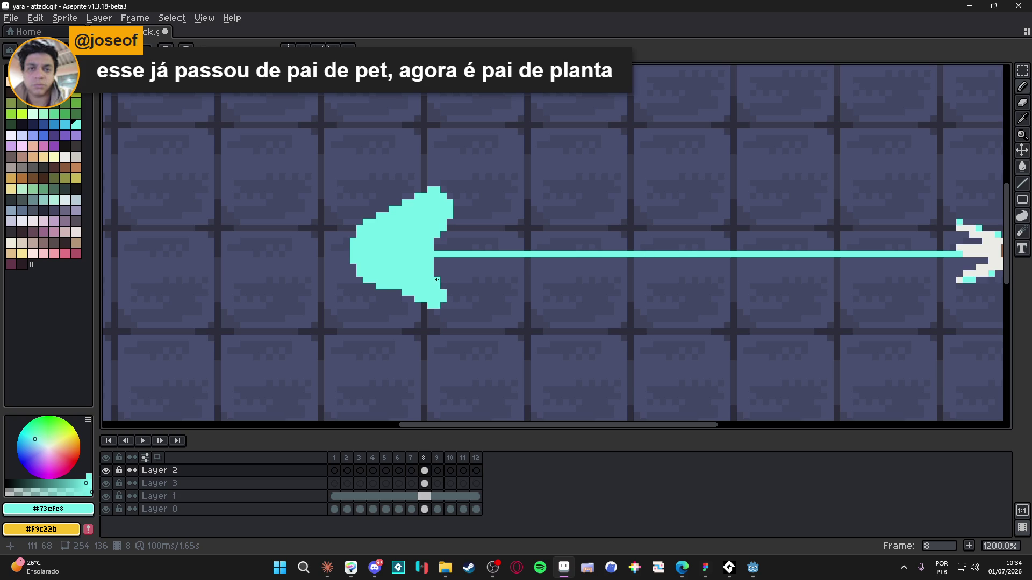
scroll(398, 290, down, 4)
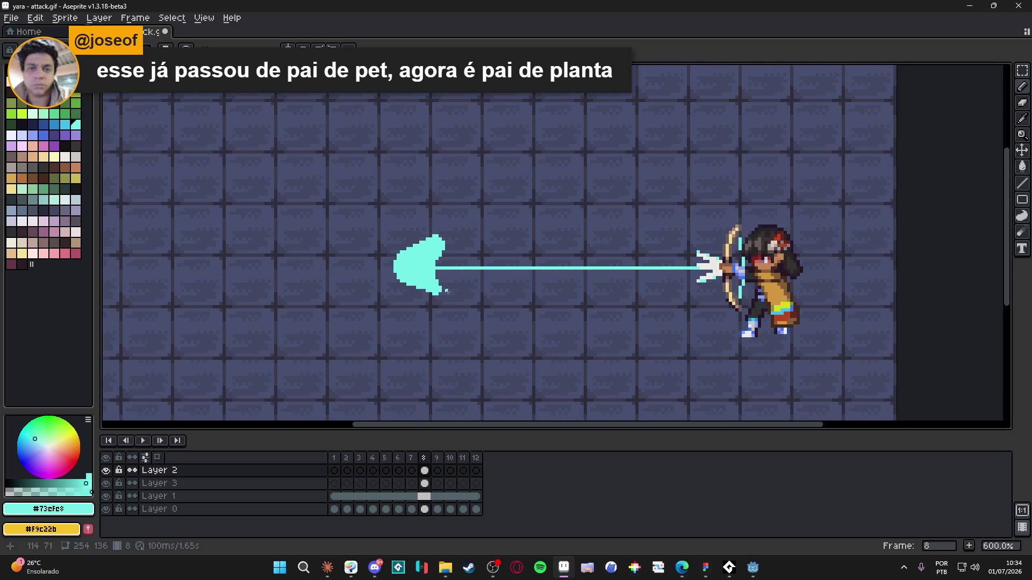
scroll(416, 293, up, 5)
- Erase stray pixels under the blob's bottom edge with a 1-pixel eraser
key(e)
key(minus)
key(minus)
key(minus)
drag(420, 296, 429, 296)
scroll(447, 297, down, 5)
scroll(446, 297, up, 5)
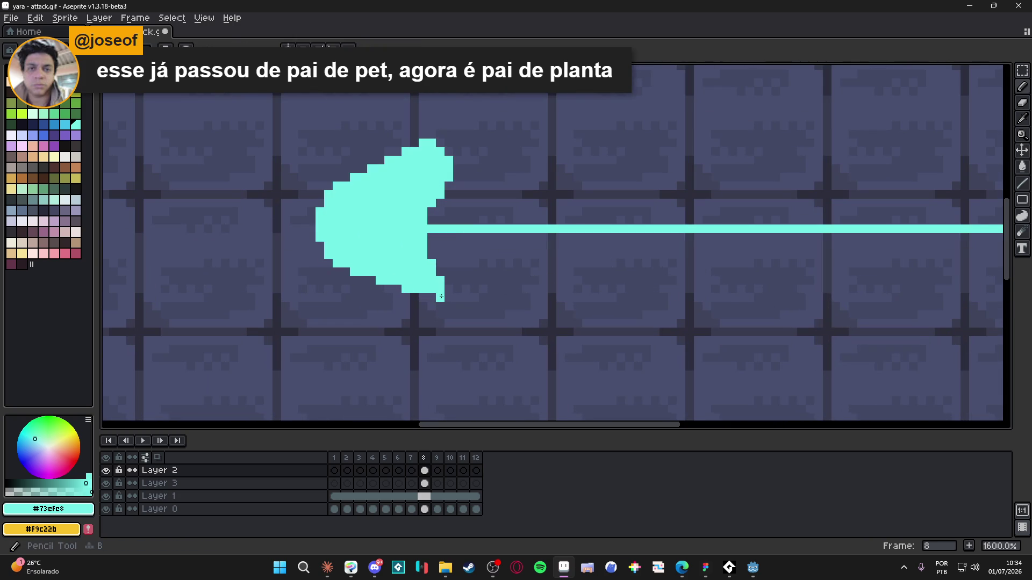
- Fill out the blob's upper-left edge with cyan Pencil pixels
scroll(449, 282, down, 1)
scroll(448, 281, down, 3)
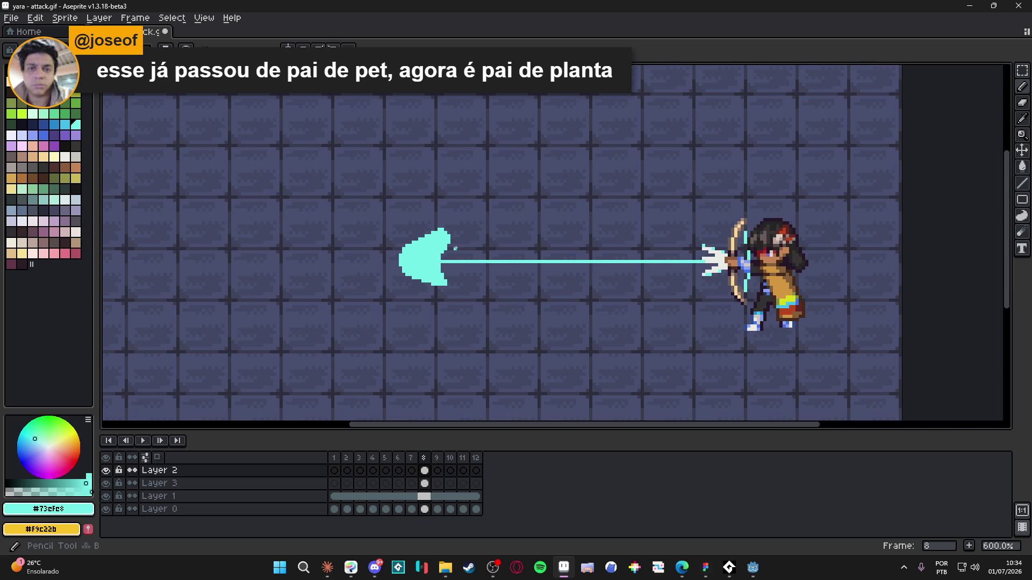
scroll(448, 256, down, 1)
scroll(425, 230, up, 5)
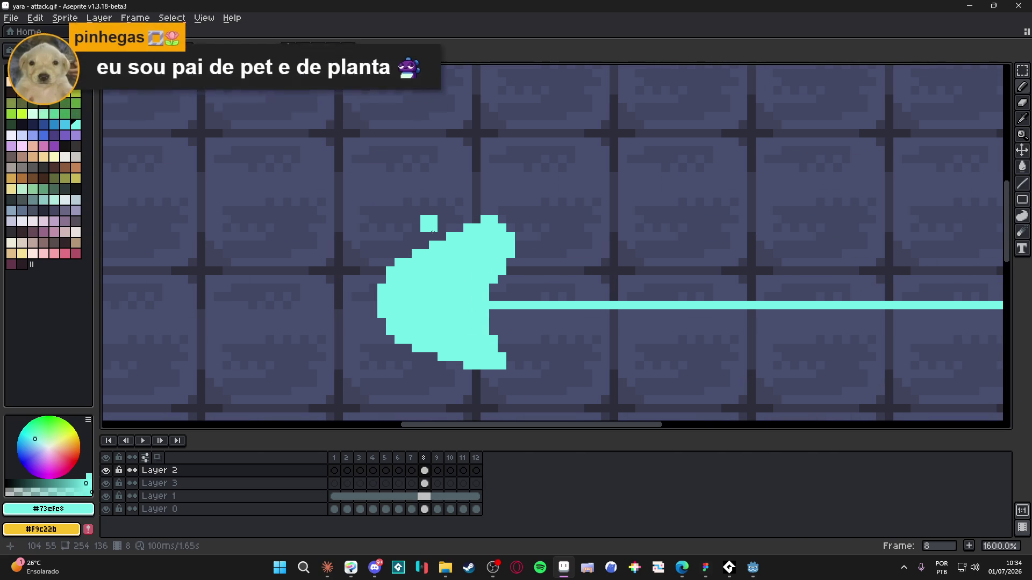
click(433, 232)
drag(433, 232, 383, 274)
scroll(389, 276, down, 5)
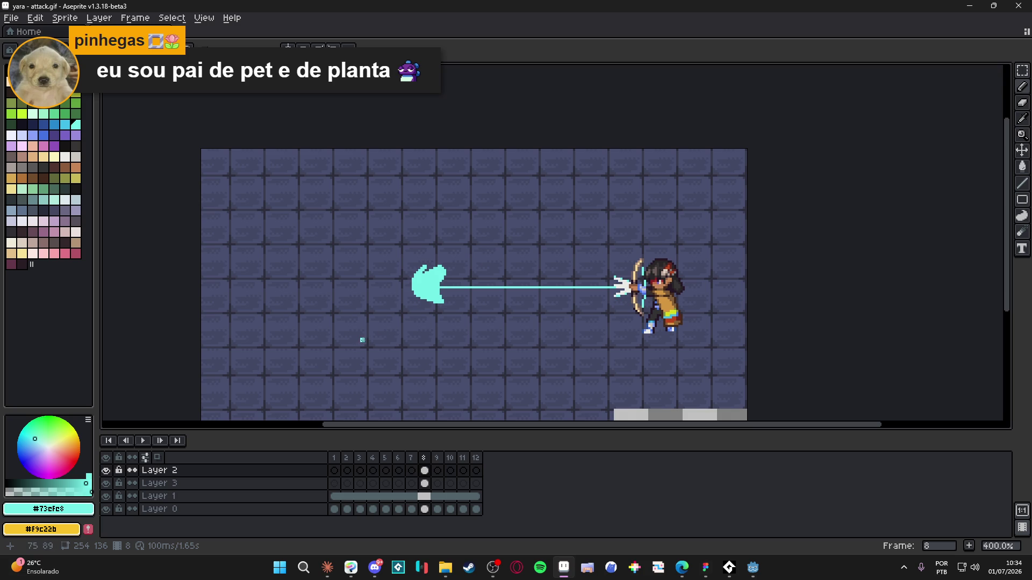
- Replace the splash with a round cyan blob and hollow its centre into a ring
key(e)
scroll(418, 277, up, 3)
click(424, 280)
key(b)
click(426, 281)
scroll(427, 281, up, 3)
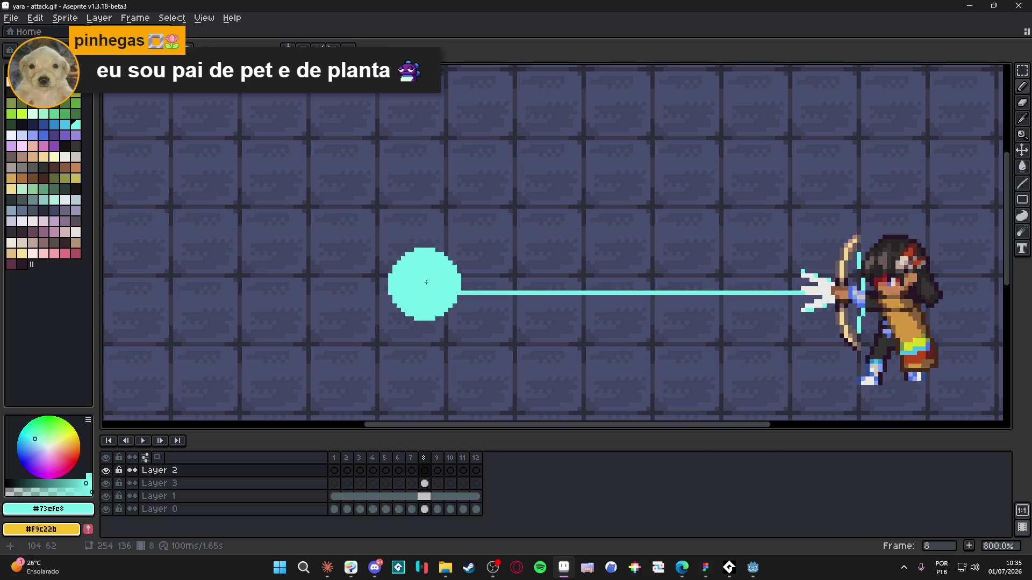
click(427, 287)
scroll(428, 289, down, 5)
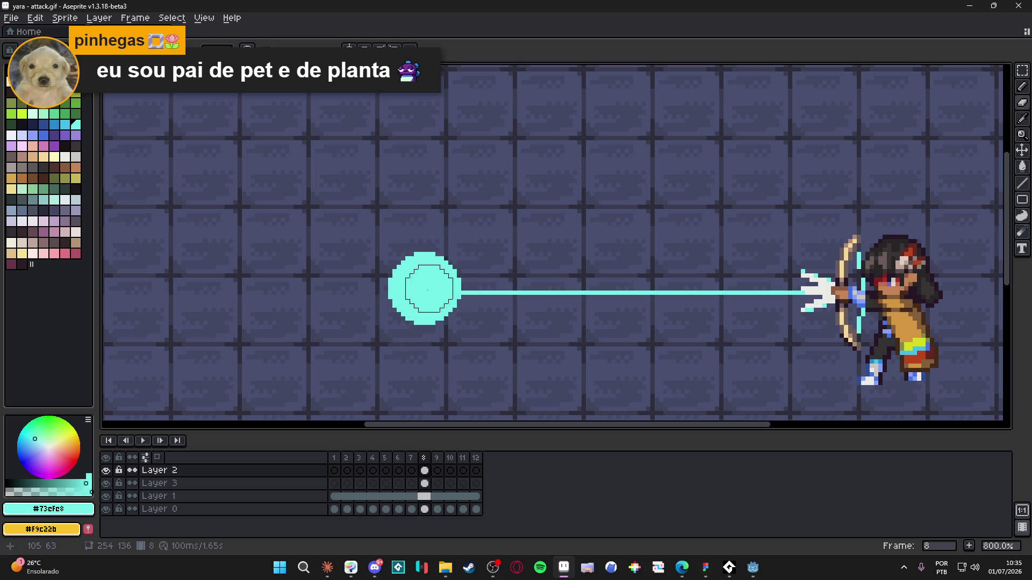
click(424, 288)
scroll(408, 245, down, 8)
- Draw short vertical cyan spikes above and below the ring
mouse_move(425, 242)
mouse_down()
mouse_move(425, 213)
mouse_move(430, 247)
mouse_move(430, 237)
mouse_up()
scroll(427, 292, down, 2)
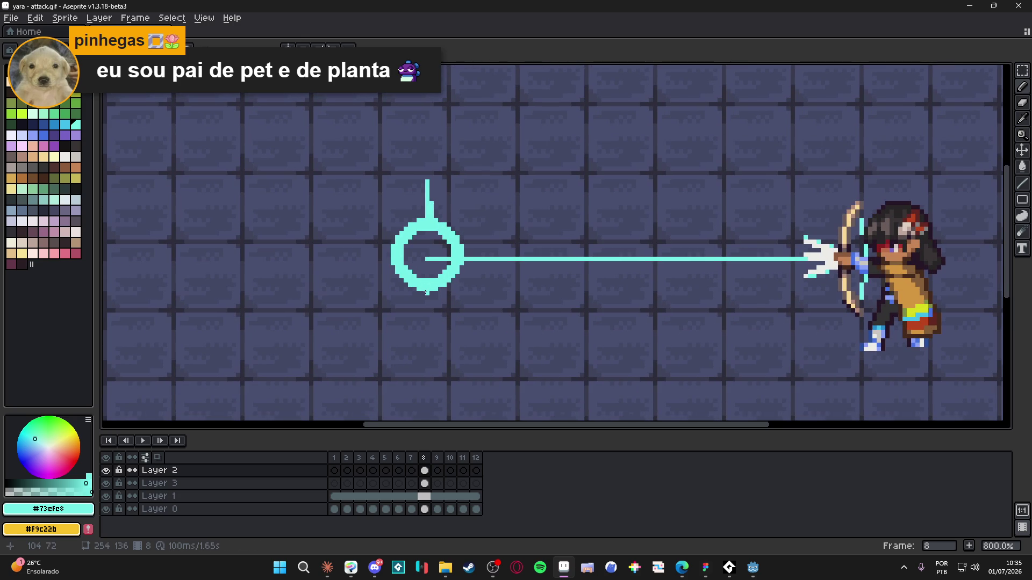
drag(426, 292, 427, 315)
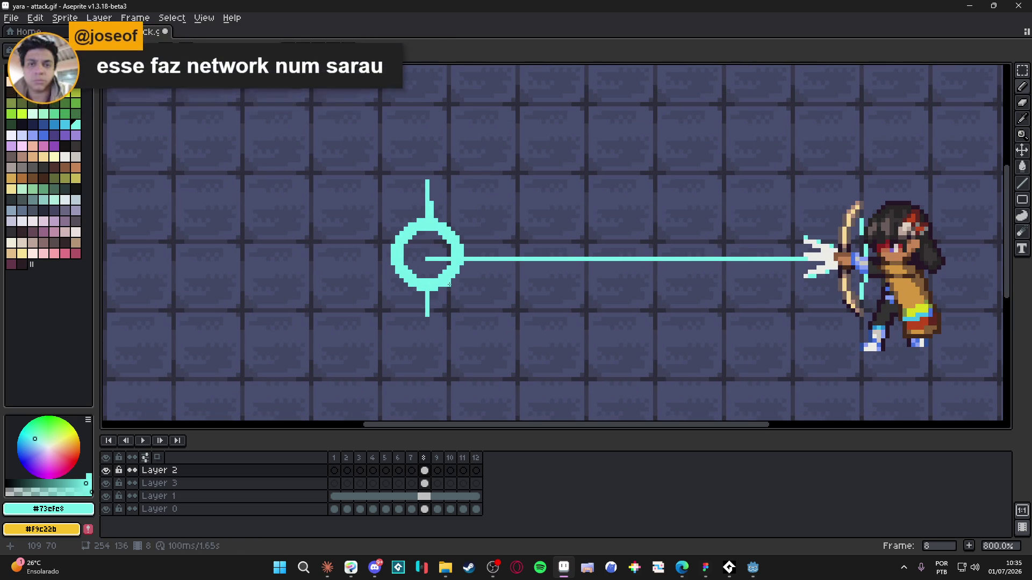
drag(451, 279, 455, 280)
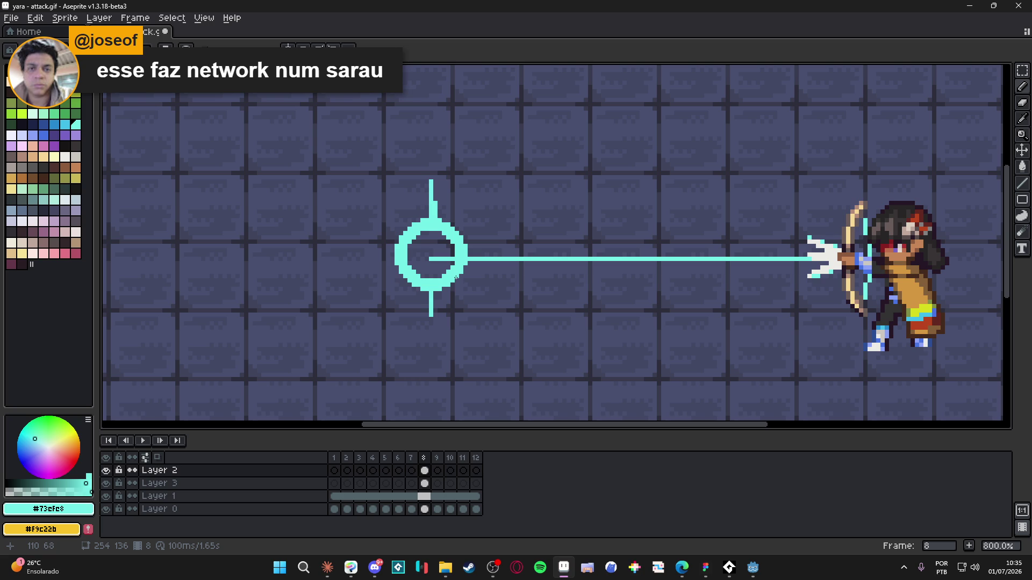
scroll(456, 277, up, 2)
- Lengthen the bottom spike, add left and right spikes, and hide Layer 3's arrow trail
key(ctrl+z)
key(ctrl+z)
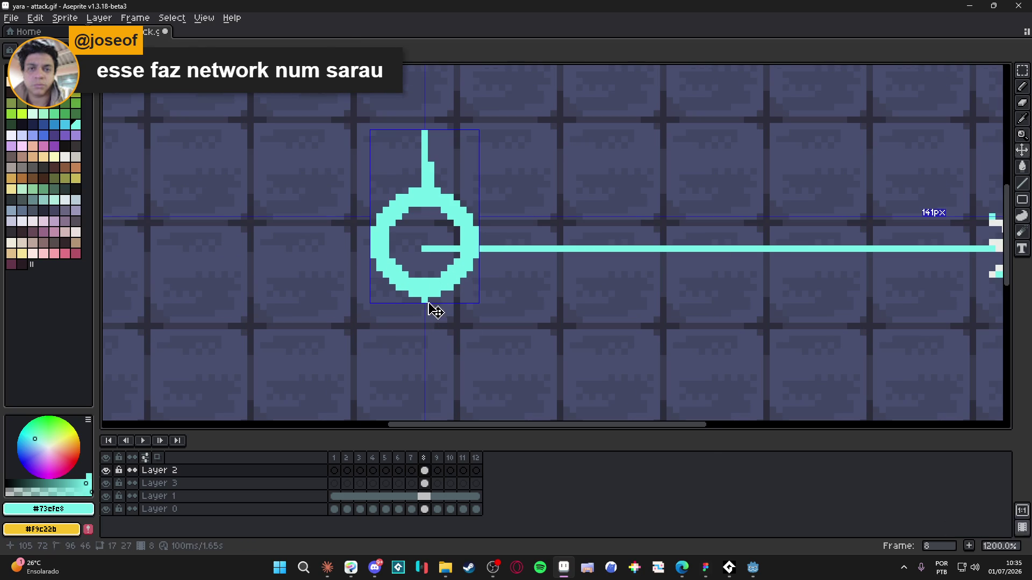
drag(432, 309, 431, 355)
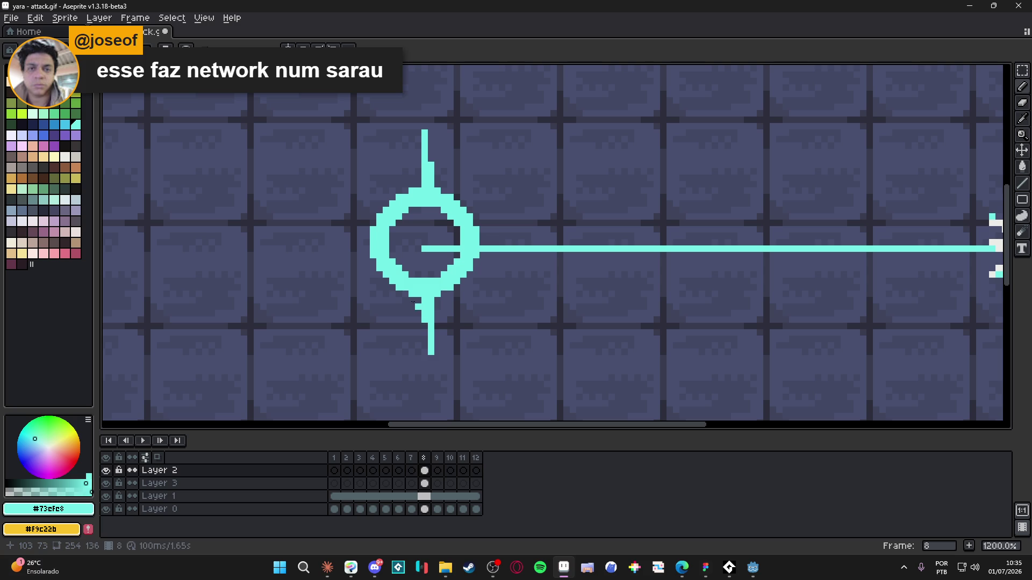
mouse_move(366, 249)
mouse_down()
mouse_move(324, 249)
mouse_move(367, 246)
mouse_move(352, 246)
mouse_up()
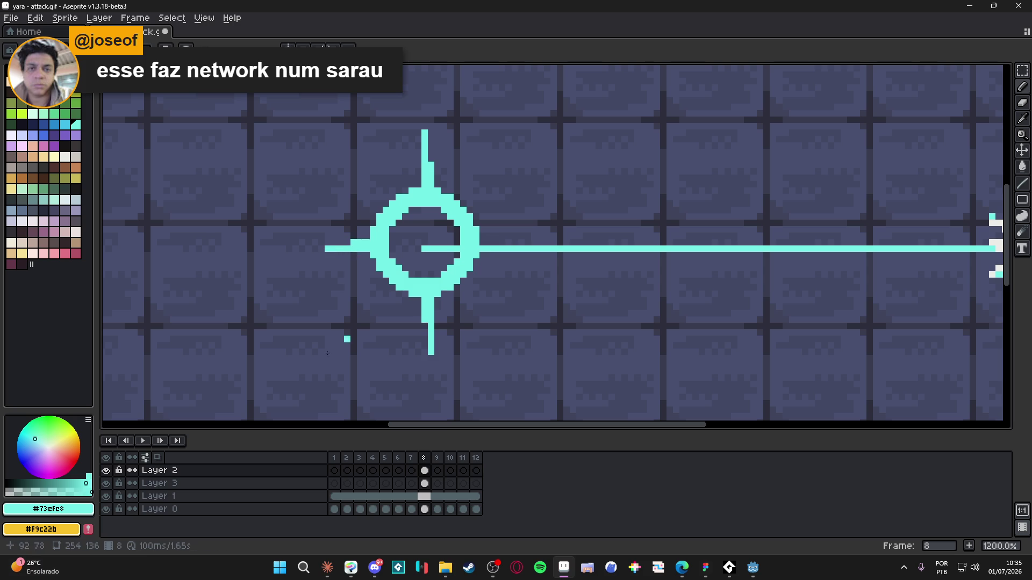
click(106, 483)
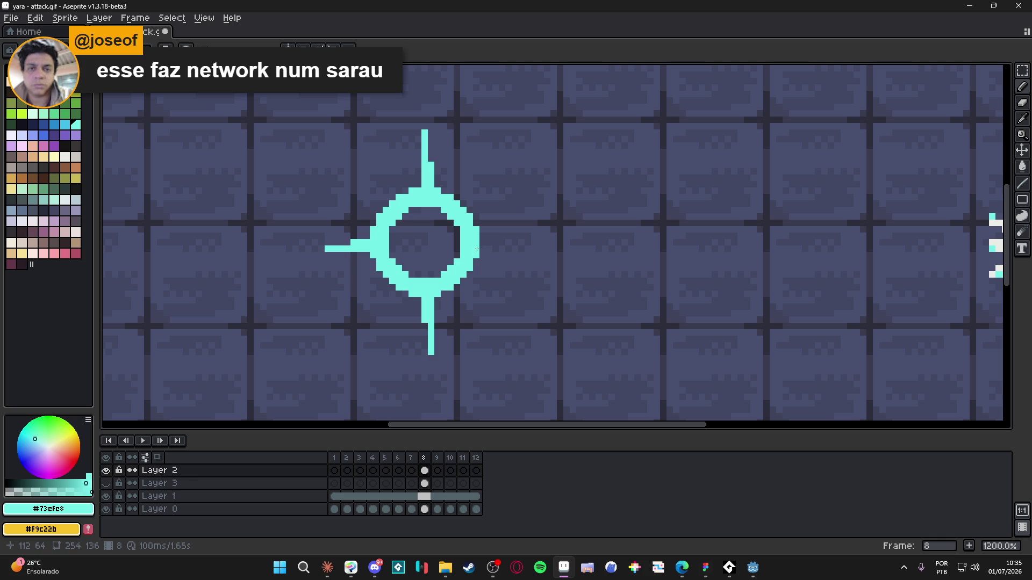
drag(480, 242, 530, 243)
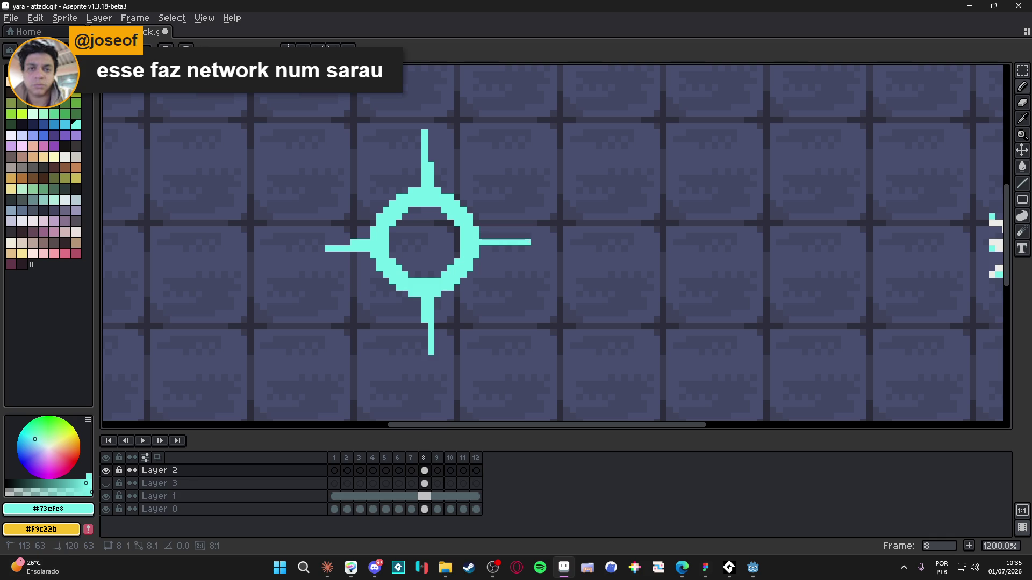
scroll(504, 248, down, 5)
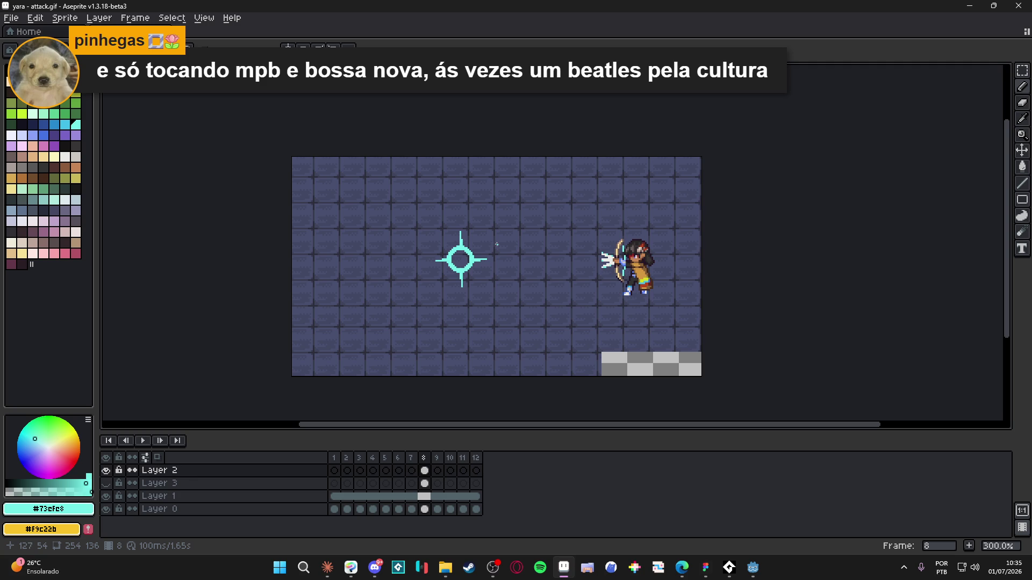
- Add small cyan notches along the ring's inner edges with the 2px Pencil
scroll(468, 262, up, 7)
scroll(453, 292, up, 2)
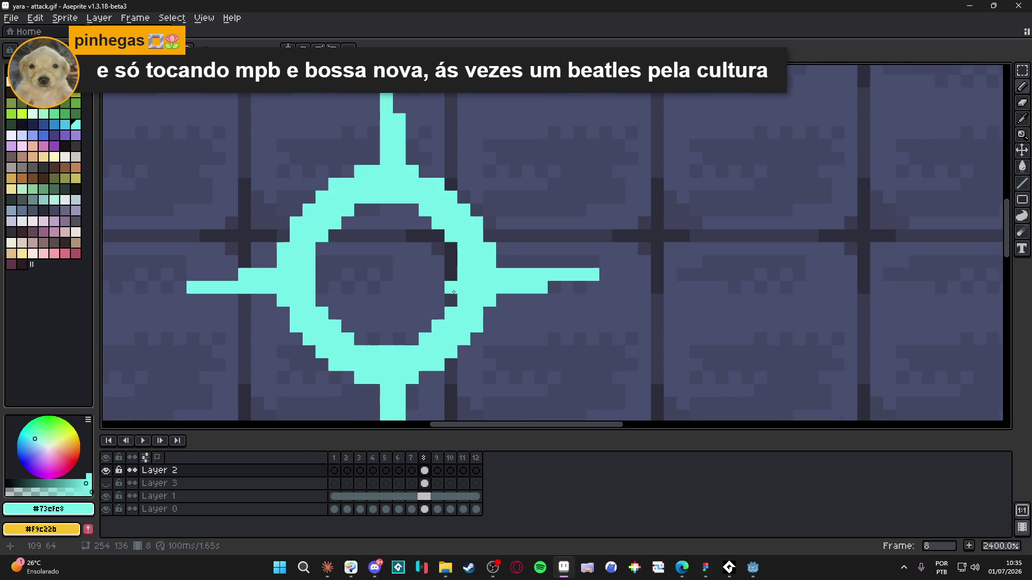
click(438, 287)
click(334, 288)
click(386, 210)
click(386, 223)
click(399, 326)
scroll(399, 333, down, 2)
scroll(408, 283, up, 1)
click(412, 270)
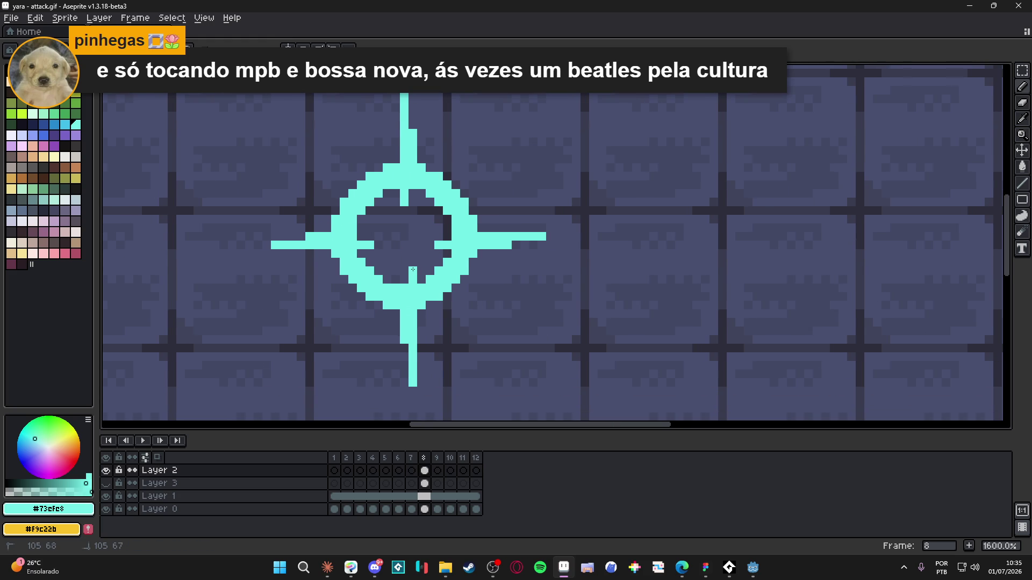
key(ctrl+z)
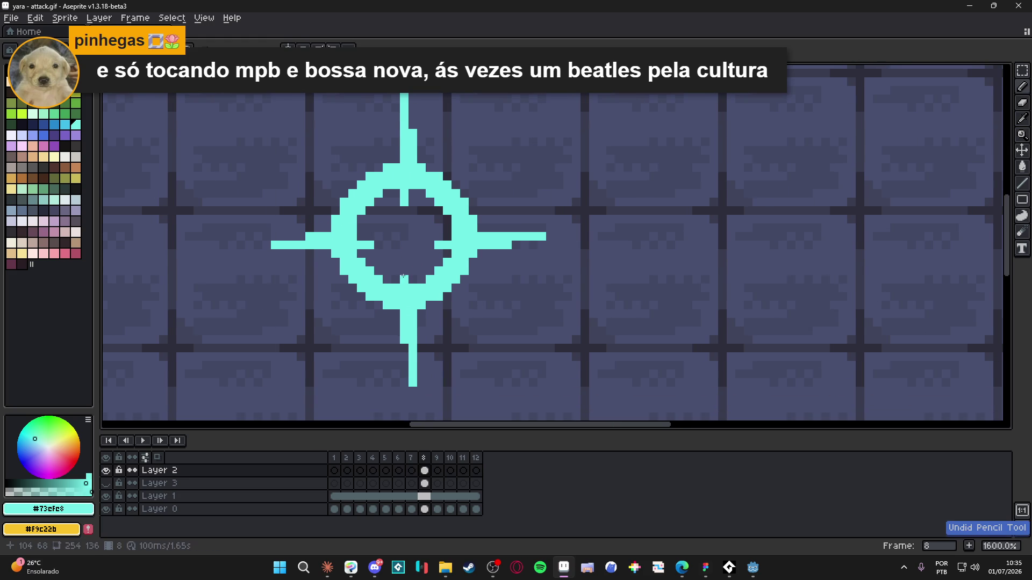
- Scatter a couple of cyan spark pixels beside the crosshair
scroll(406, 271, down, 4)
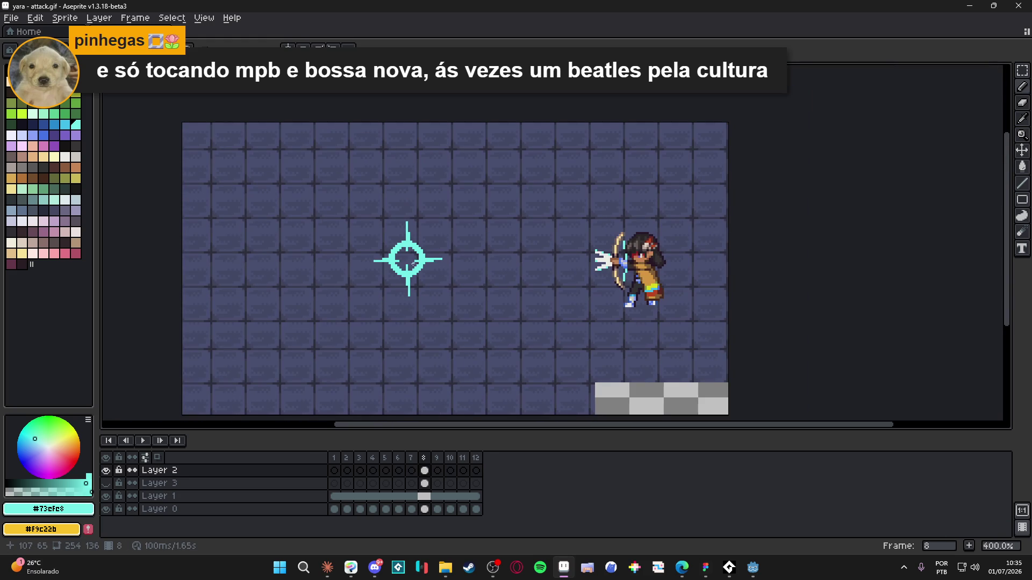
scroll(424, 255, down, 1)
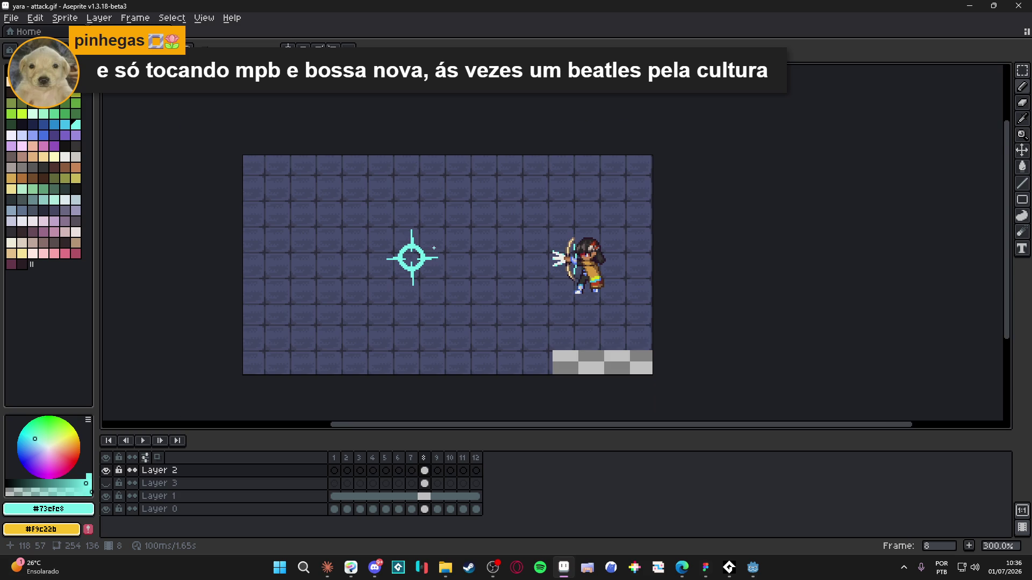
scroll(433, 248, up, 4)
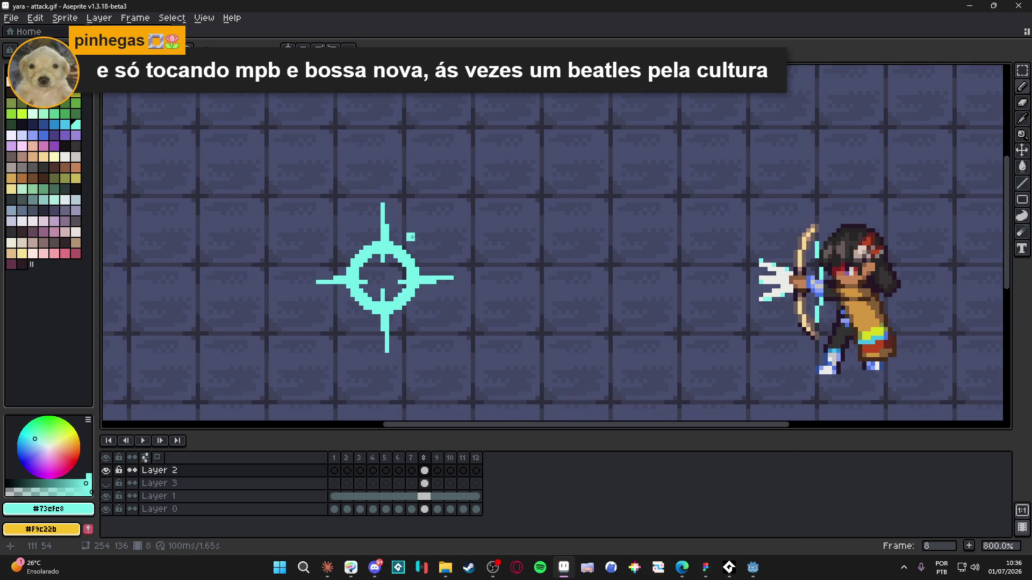
click(422, 251)
click(353, 239)
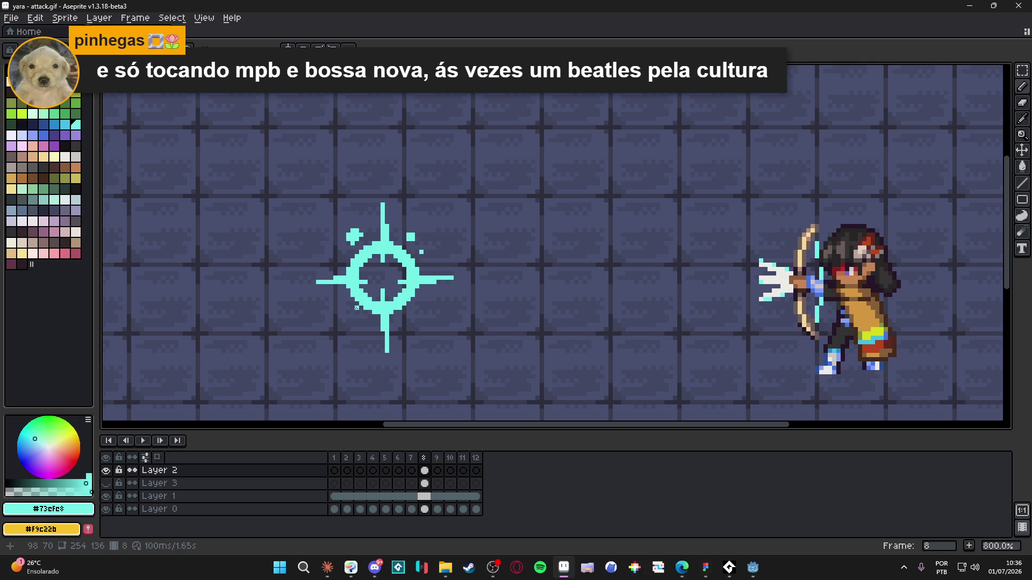
scroll(358, 305, down, 3)
scroll(359, 305, up, 4)
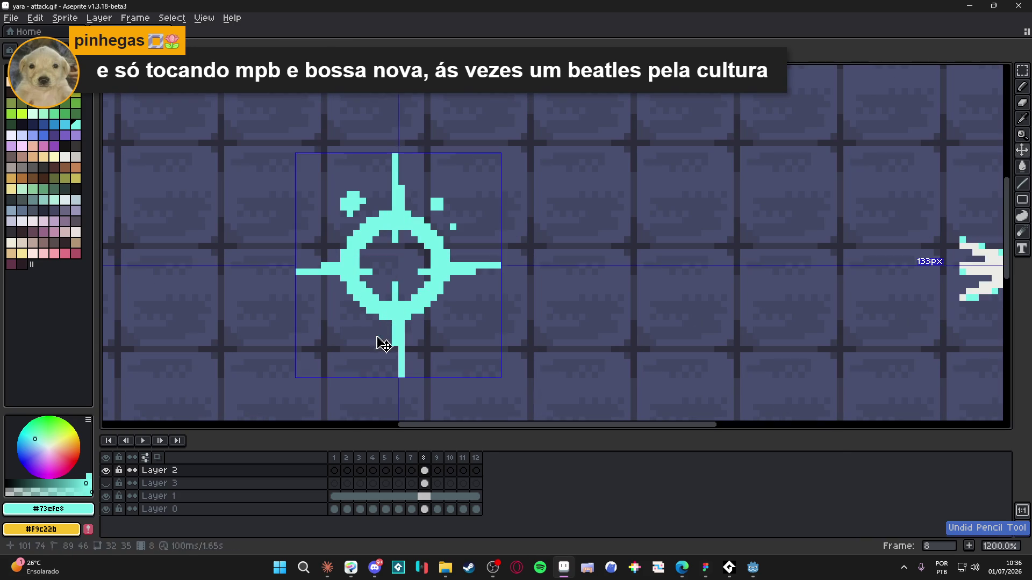
- Paint a small square spark and a diagonal lower-left spark near the ring
click(361, 327)
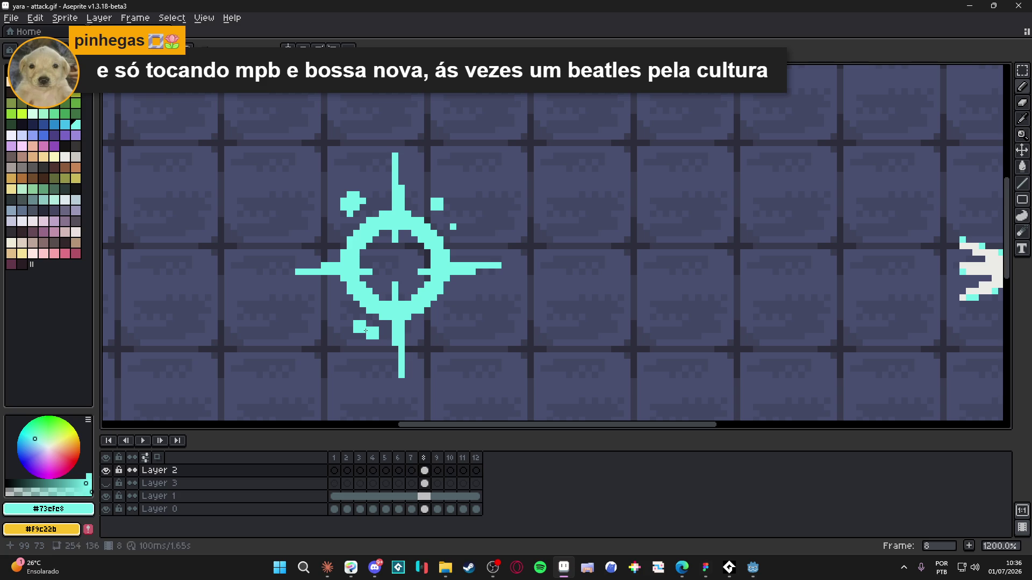
click(337, 292)
click(330, 299)
click(341, 304)
click(342, 309)
click(337, 310)
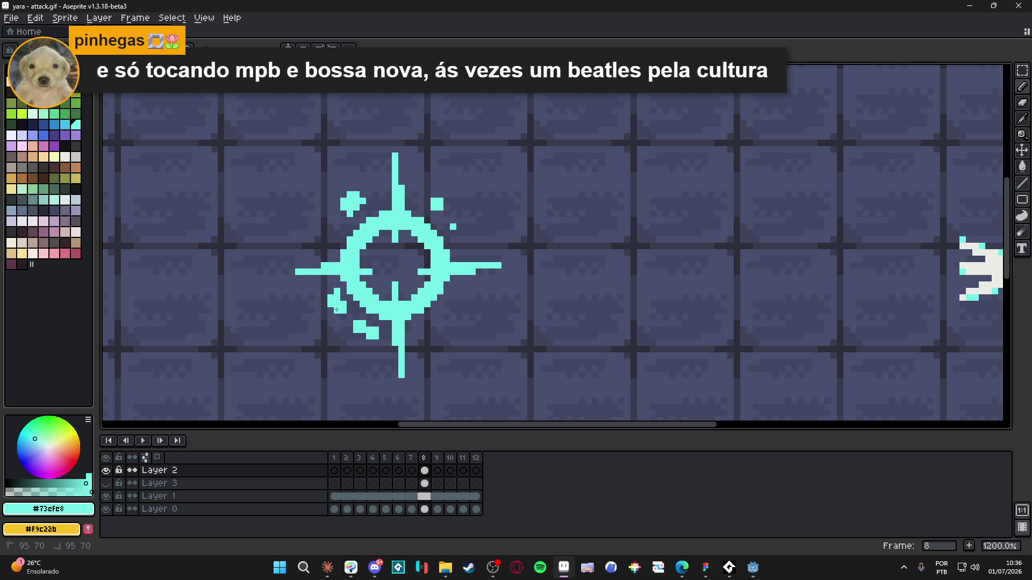
scroll(336, 310, down, 5)
scroll(376, 307, up, 6)
- Add lower-right sparks and single-pixel sparks around the ring, undoing stray pixels
key(v)
key(b)
click(400, 310)
click(388, 319)
key(minus)
click(366, 340)
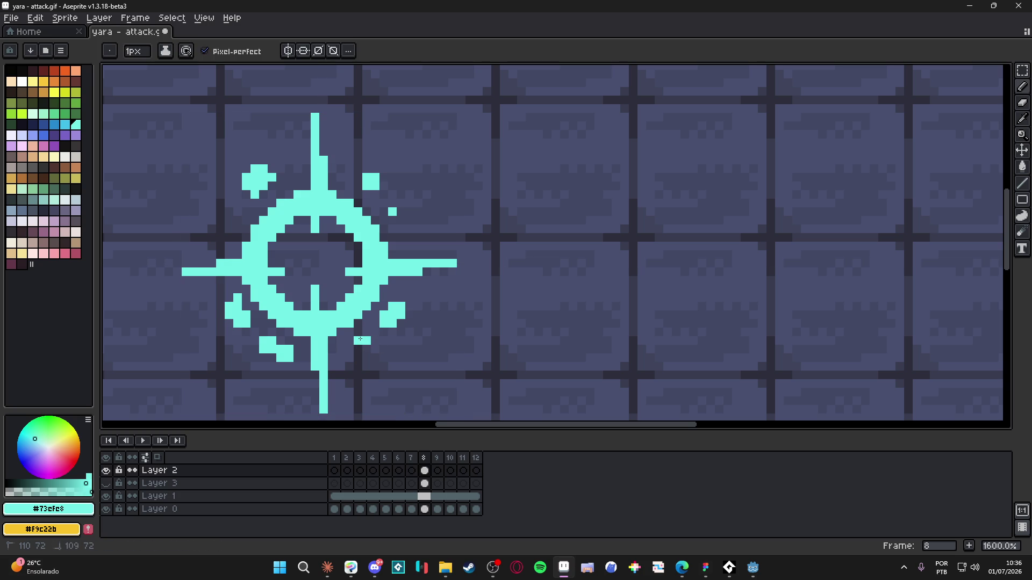
scroll(358, 344, down, 5)
scroll(390, 316, up, 5)
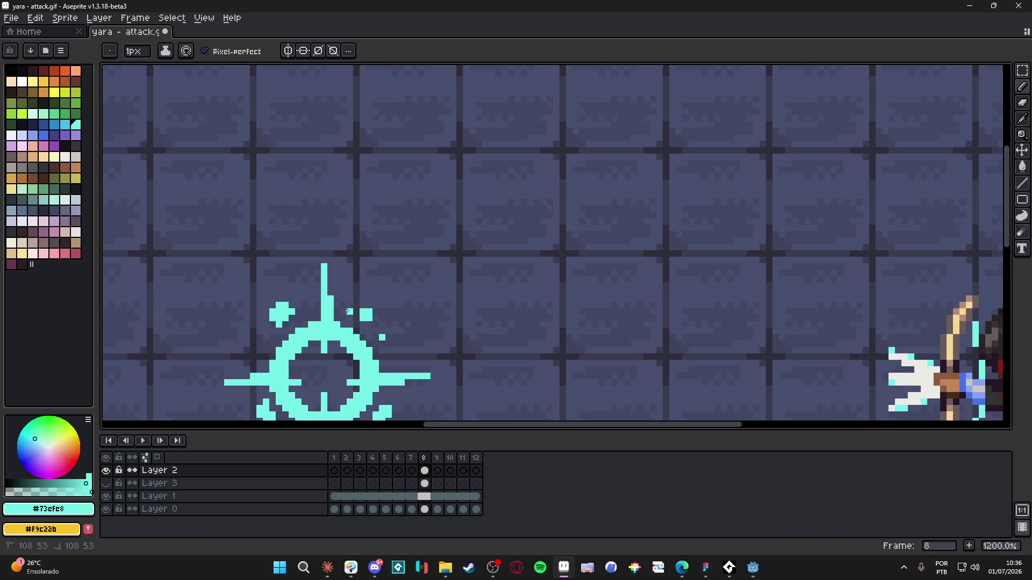
key(ctrl+z)
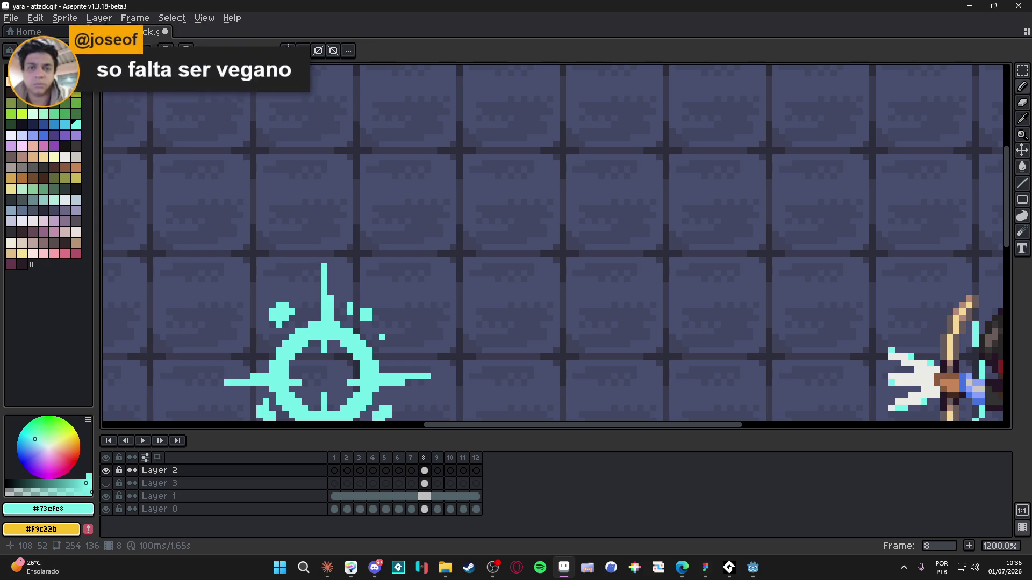
click(351, 298)
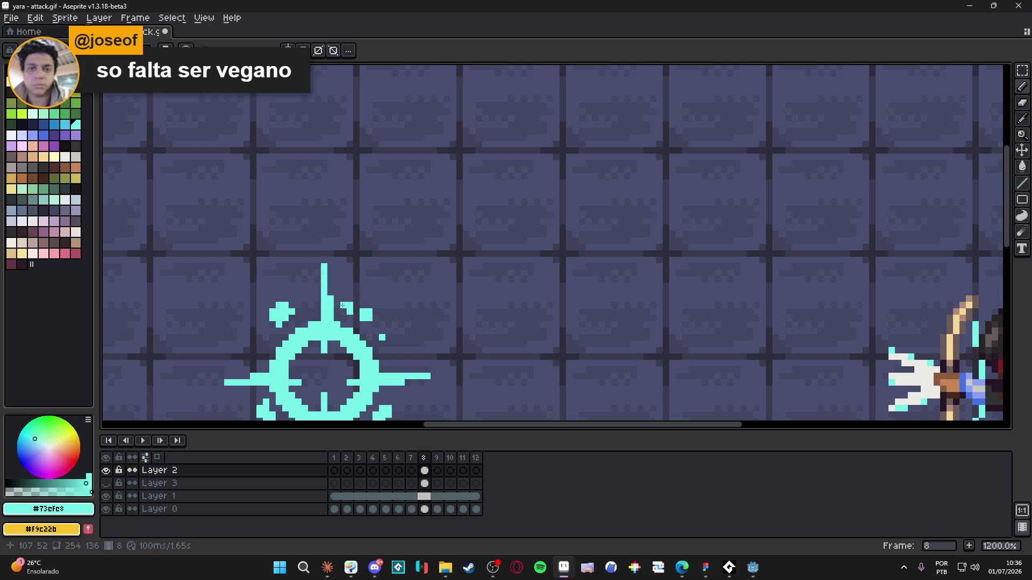
scroll(355, 309, down, 4)
drag(361, 320, 379, 292)
key(ctrl+z)
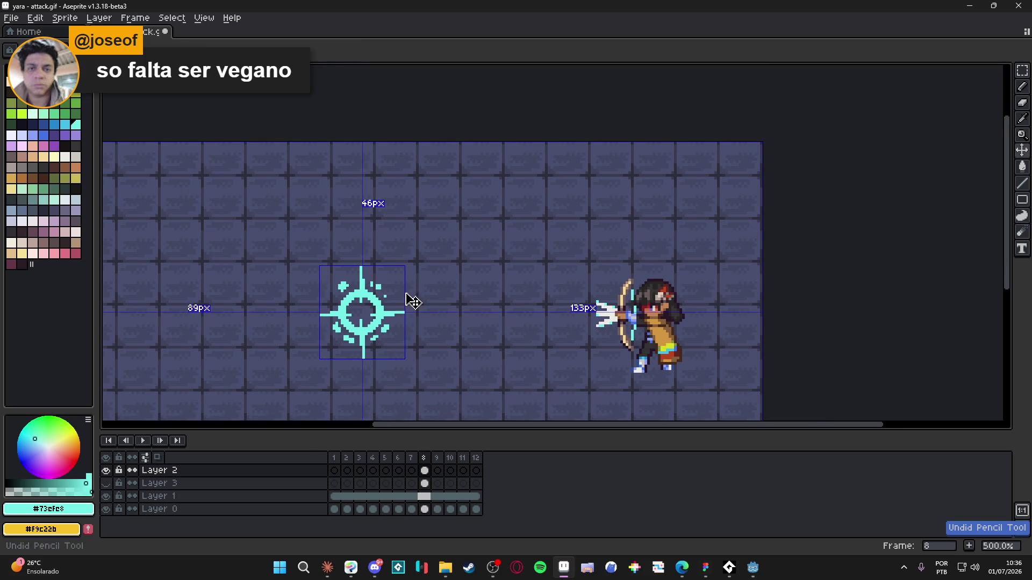
- Select a small cyan spark of the burst and nudge it one pixel left
scroll(392, 298, up, 4)
key(w)
click(359, 270)
key(m)
scroll(370, 277, up, 1)
mouse_move(350, 259)
mouse_down()
mouse_move(371, 281)
mouse_move(355, 280)
mouse_move(399, 320)
mouse_move(381, 302)
mouse_move(391, 276)
mouse_up()
scroll(369, 280, up, 2)
key(ctrl+d)
- Hide Layer 0 and Layer 1 so the cyan burst shows alone
scroll(384, 301, down, 2)
scroll(403, 270, down, 3)
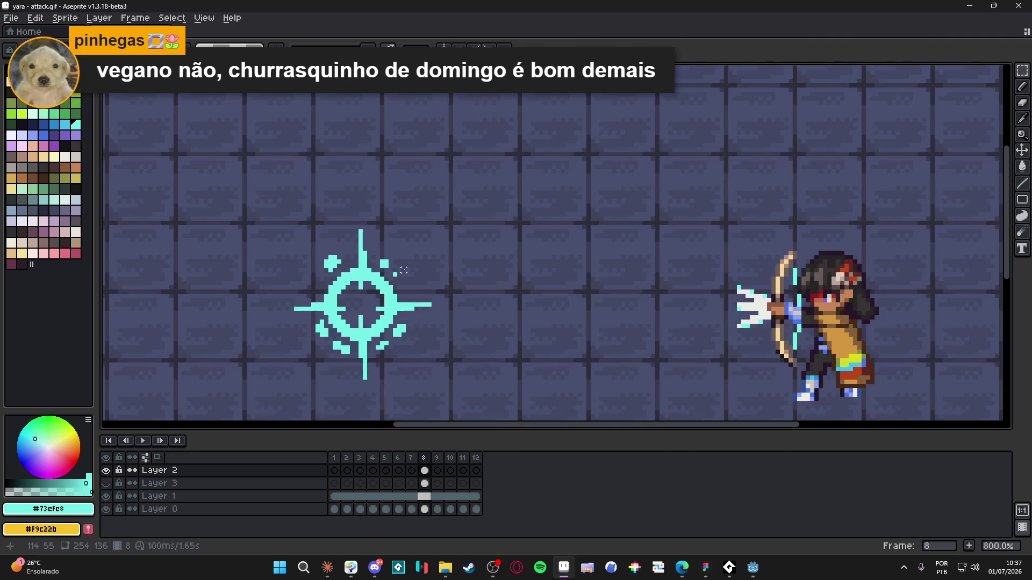
scroll(408, 271, down, 2)
scroll(408, 278, up, 1)
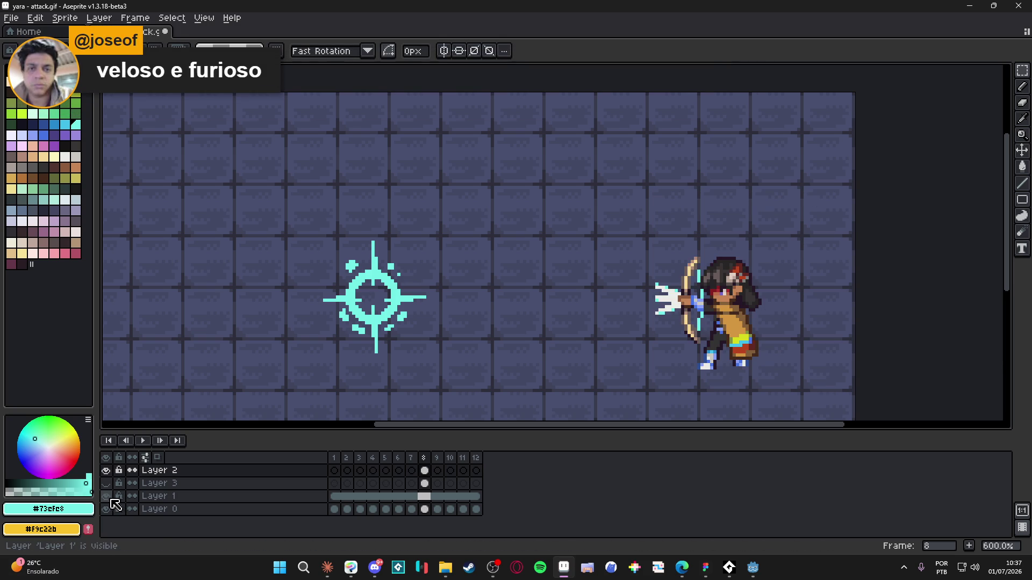
drag(106, 496, 114, 511)
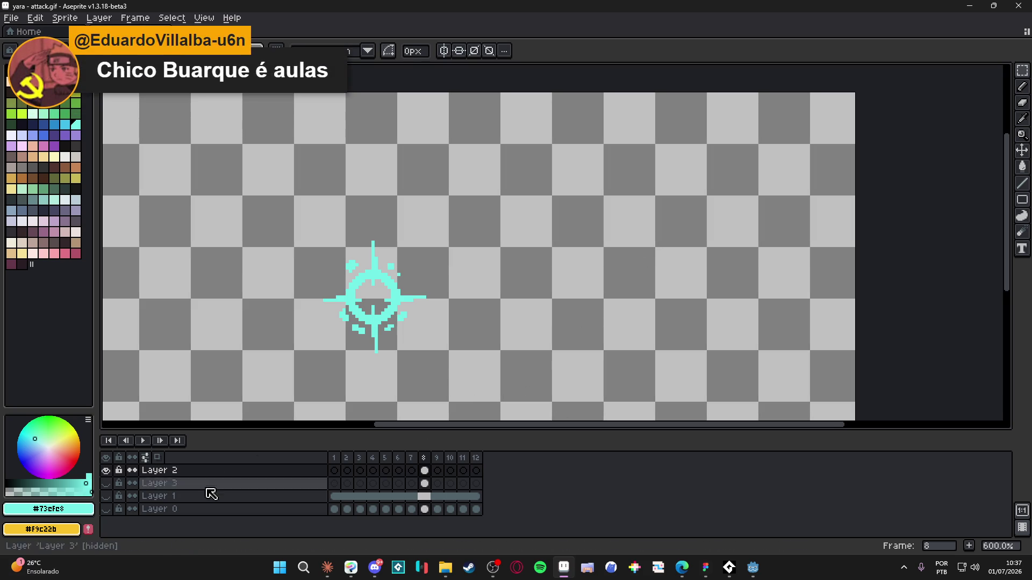
- Move to frame 9 on Layer 2, enlarge the brush, and open the Preview window
click(438, 471)
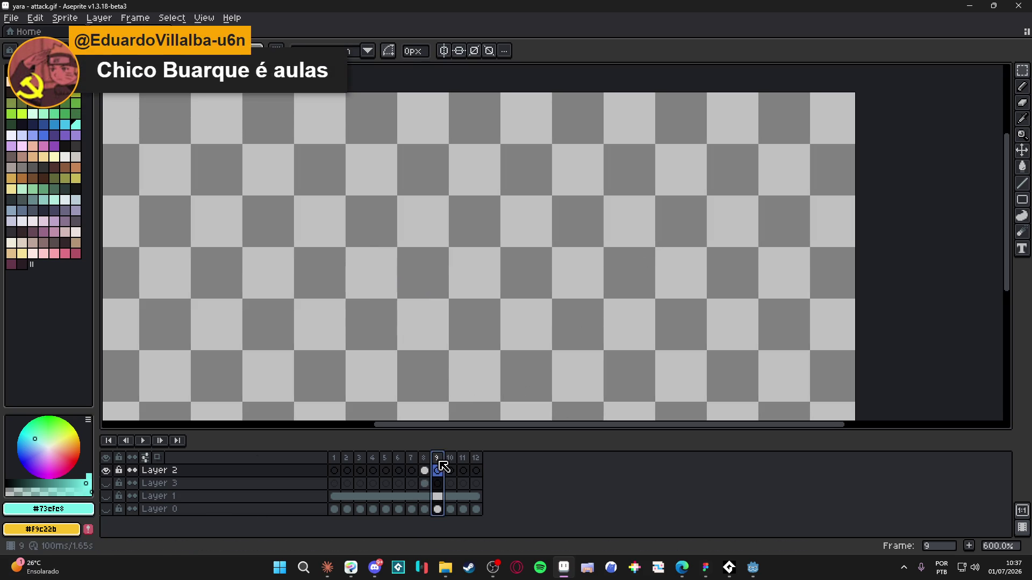
scroll(347, 316, up, 7)
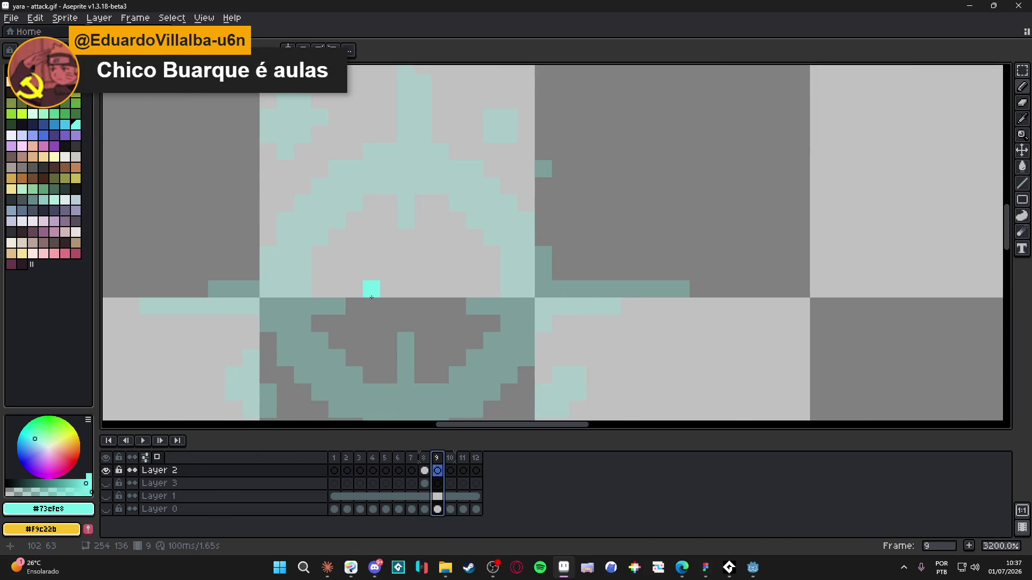
key(plus)
key(plus)
key(plus)
scroll(411, 284, down, 3)
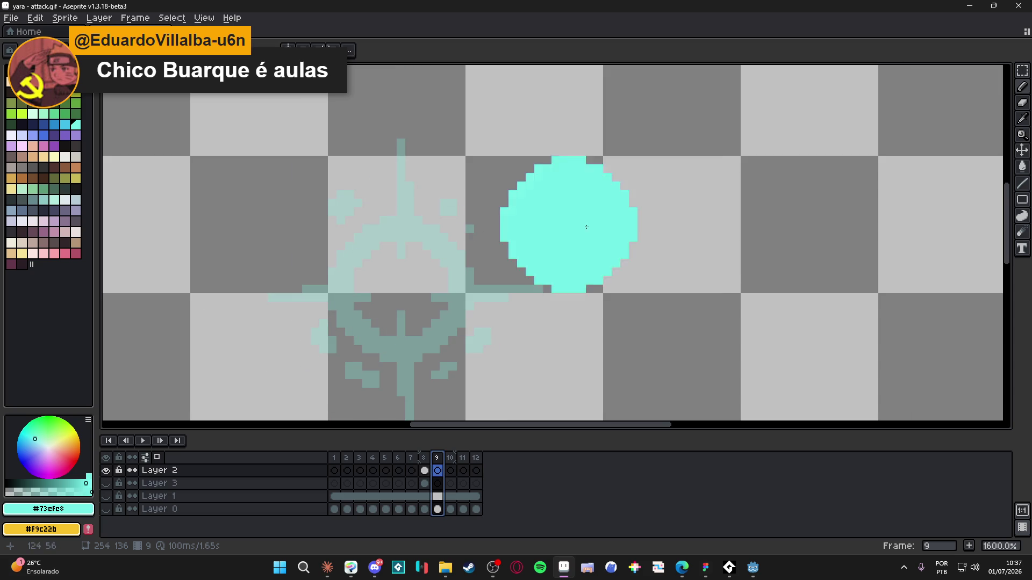
key(F7)
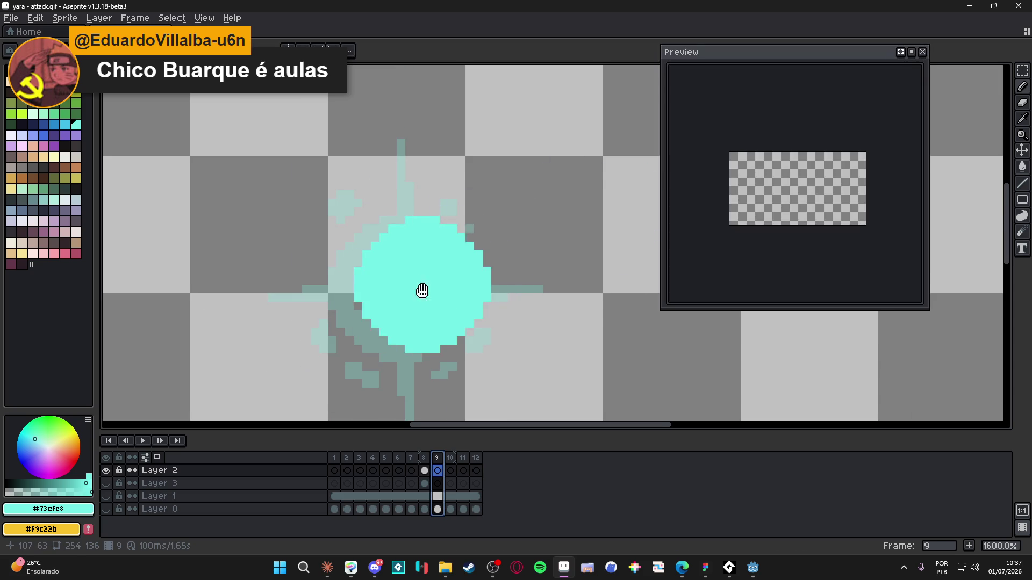
scroll(443, 237, down, 3)
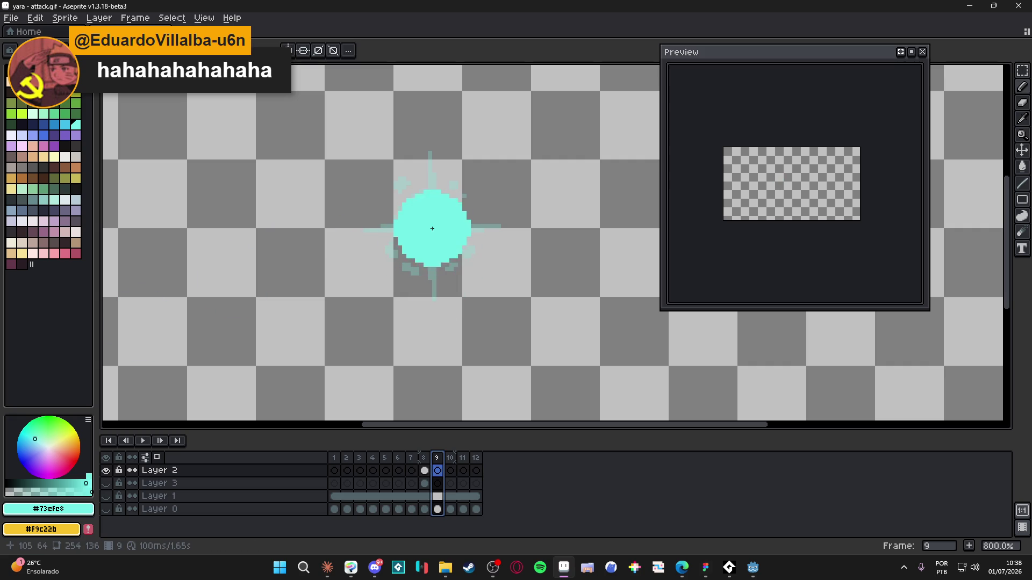
key(plus)
key(plus)
key(plus)
- Clear an elliptical centre from frame 9's cyan circle, leaving a hollow ring
key(shift+m)
mouse_move(429, 232)
mouse_down()
mouse_move(478, 279)
mouse_move(472, 267)
mouse_up()
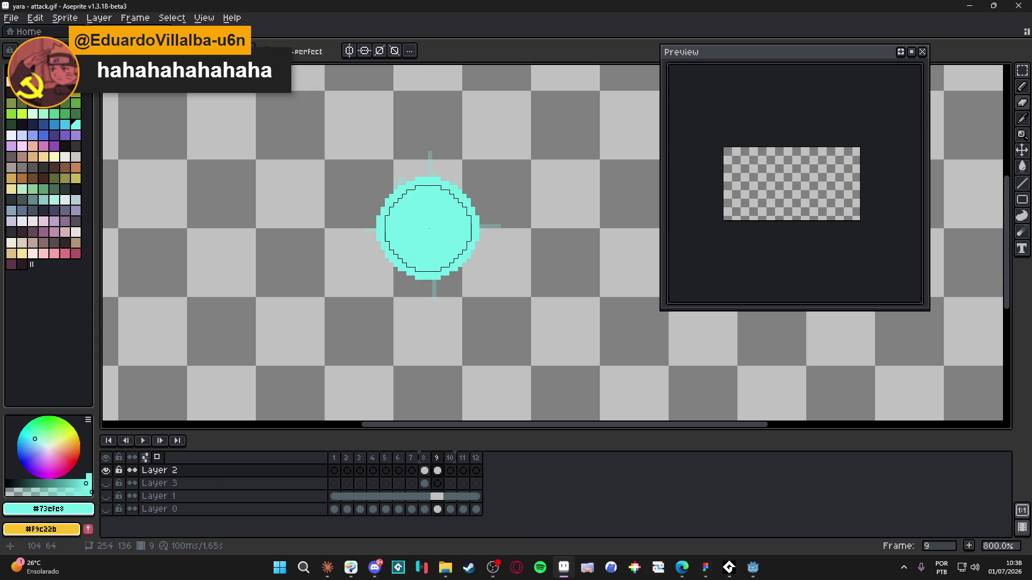
key(Delete)
mouse_move(429, 227)
mouse_down()
mouse_move(523, 262)
mouse_move(521, 252)
mouse_up()
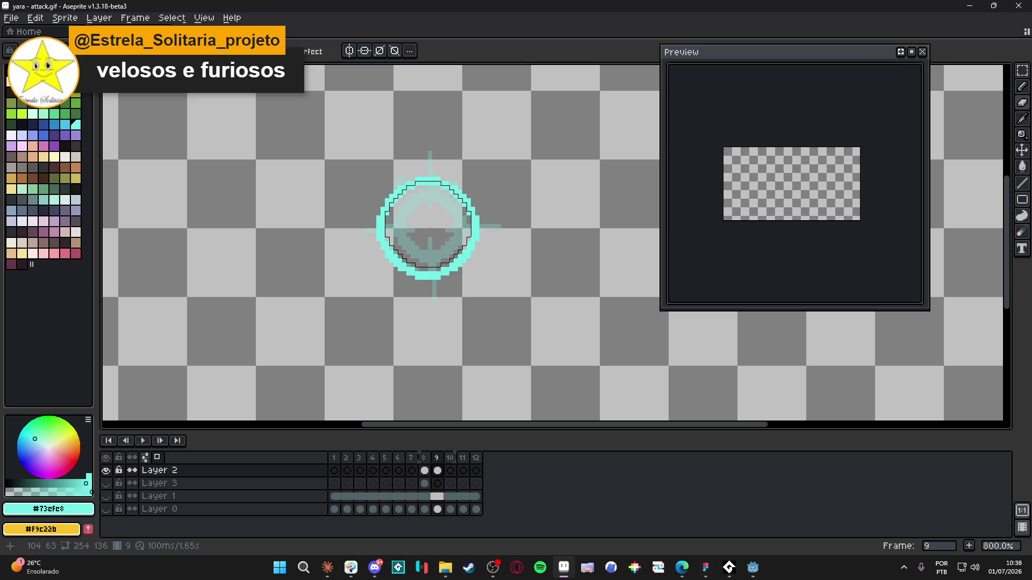
- Resize frame 9's cyan ring on Layer 2 from 45×50 to 44×49 pixels
click(430, 480)
click(438, 471)
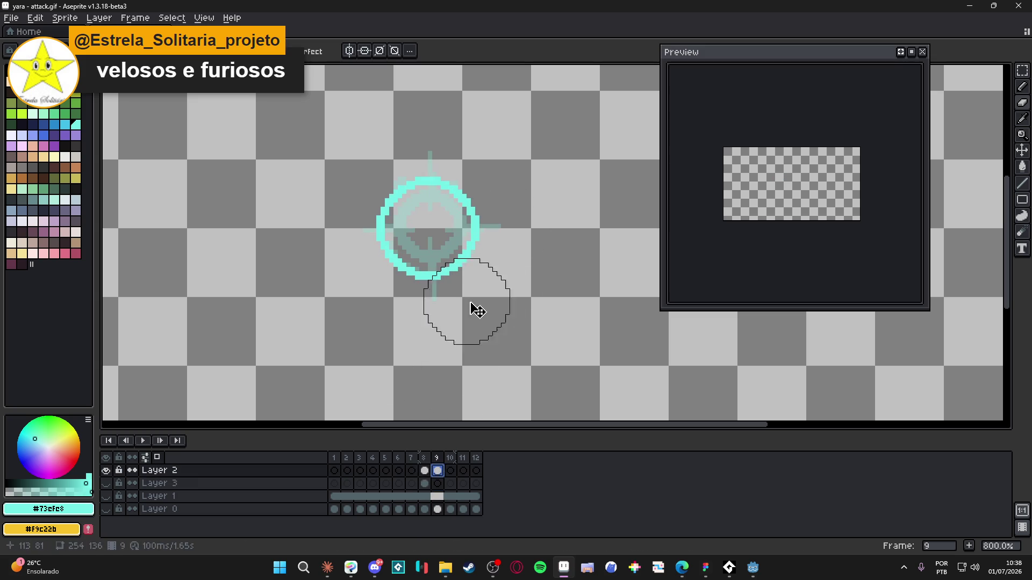
key(v)
click(460, 279)
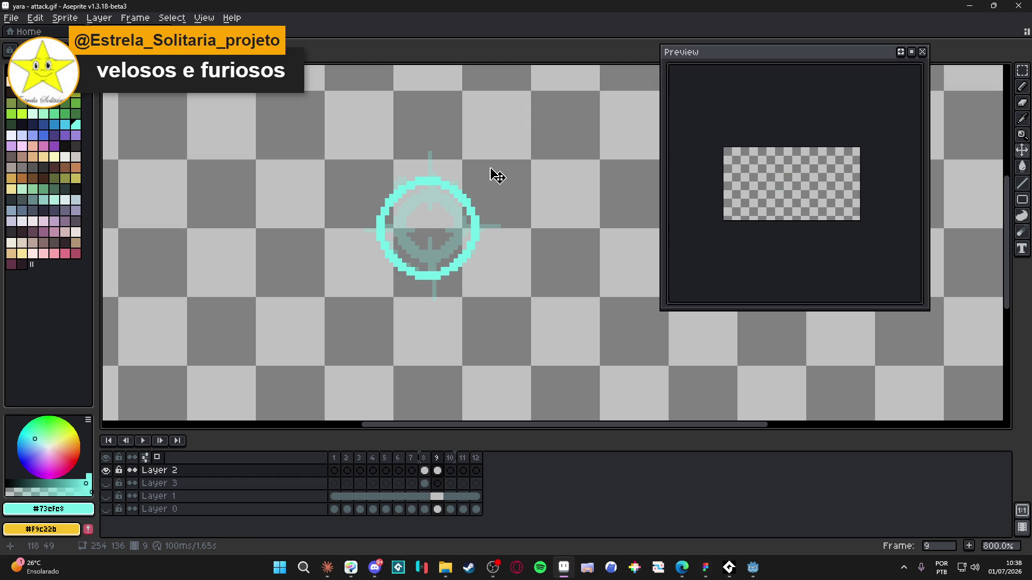
scroll(425, 272, up, 5)
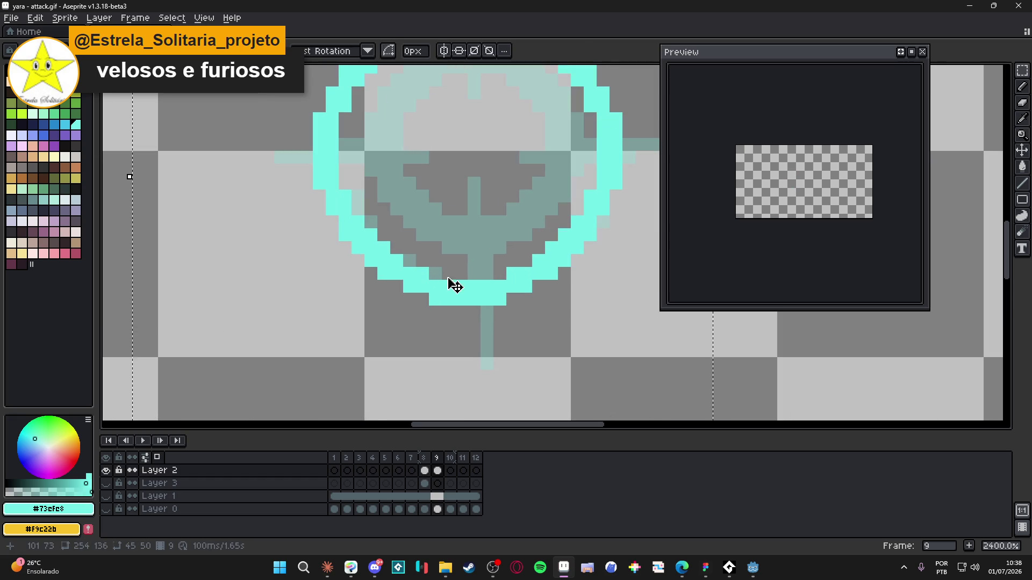
scroll(468, 280, down, 2)
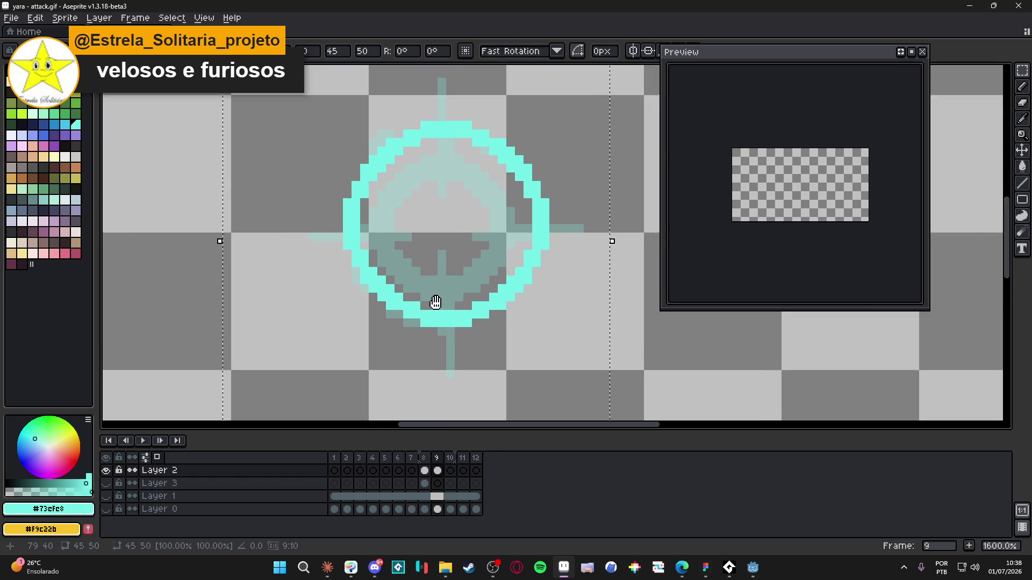
scroll(461, 306, down, 3)
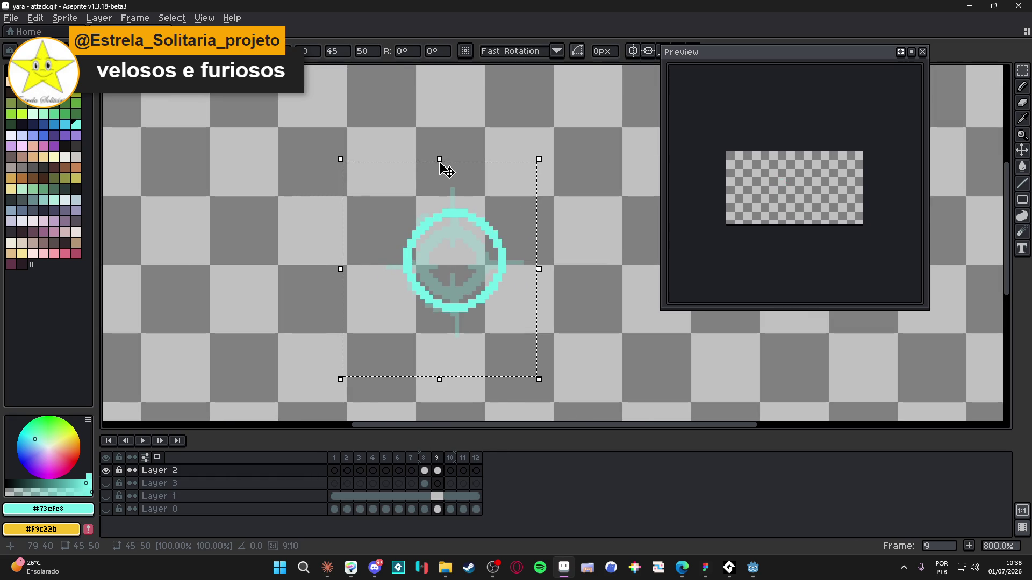
drag(440, 161, 440, 164)
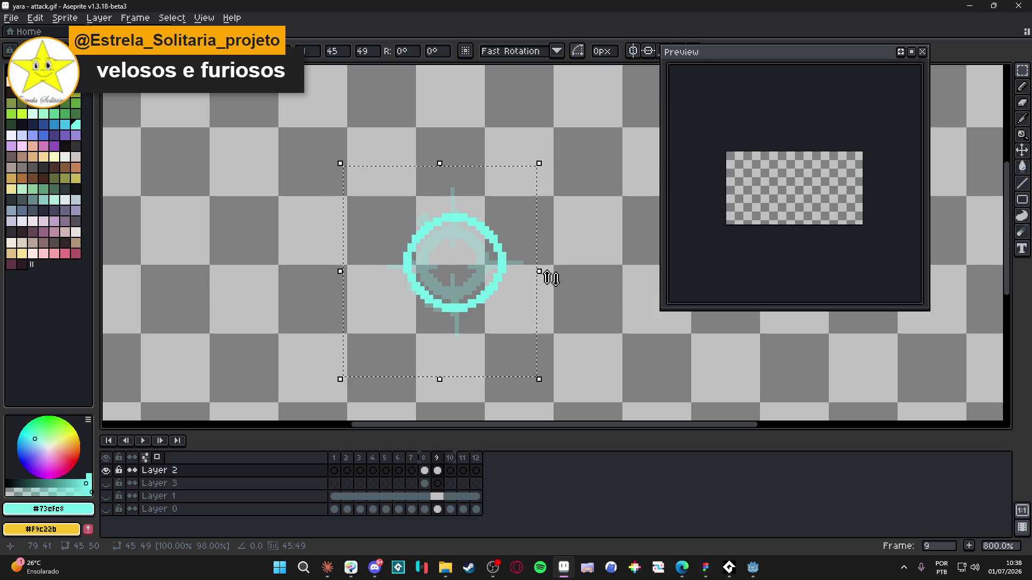
drag(540, 273, 535, 273)
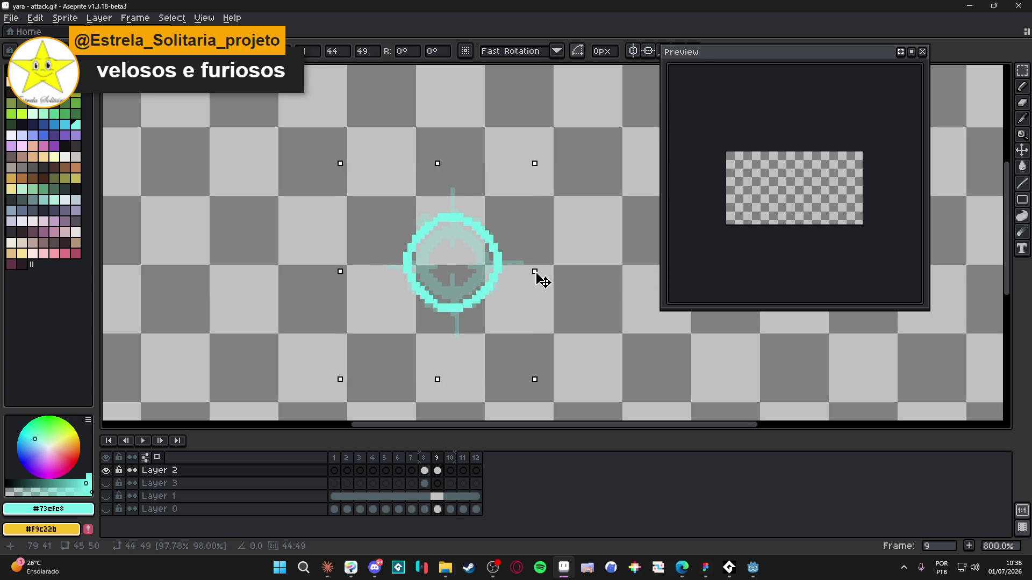
key(Return)
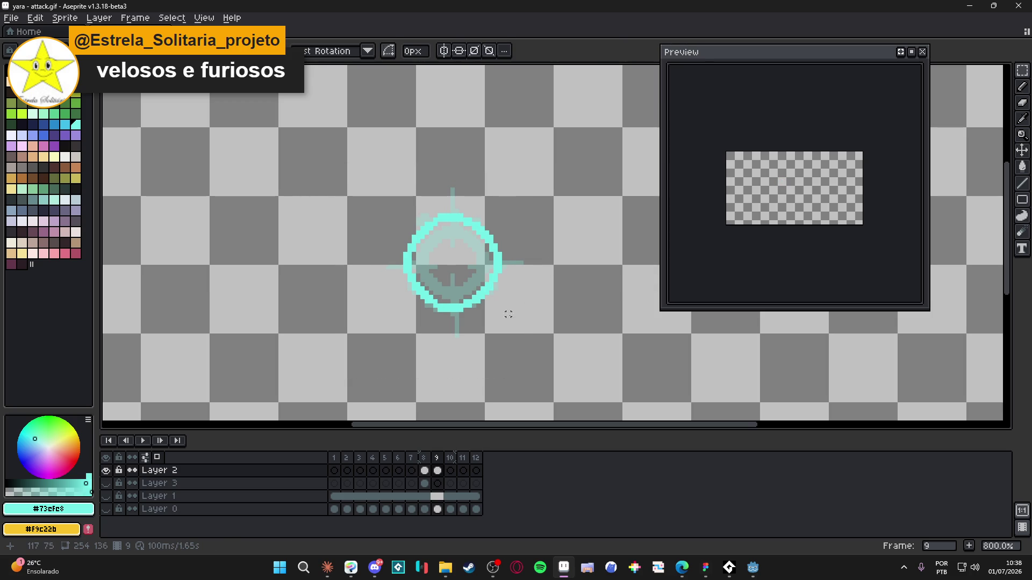
click(425, 458)
- Paste the filled cyan circle into frame 10 at the impact point and clear its centre
click(438, 458)
click(450, 458)
key(ctrl+v)
drag(473, 238, 451, 265)
key(Return)
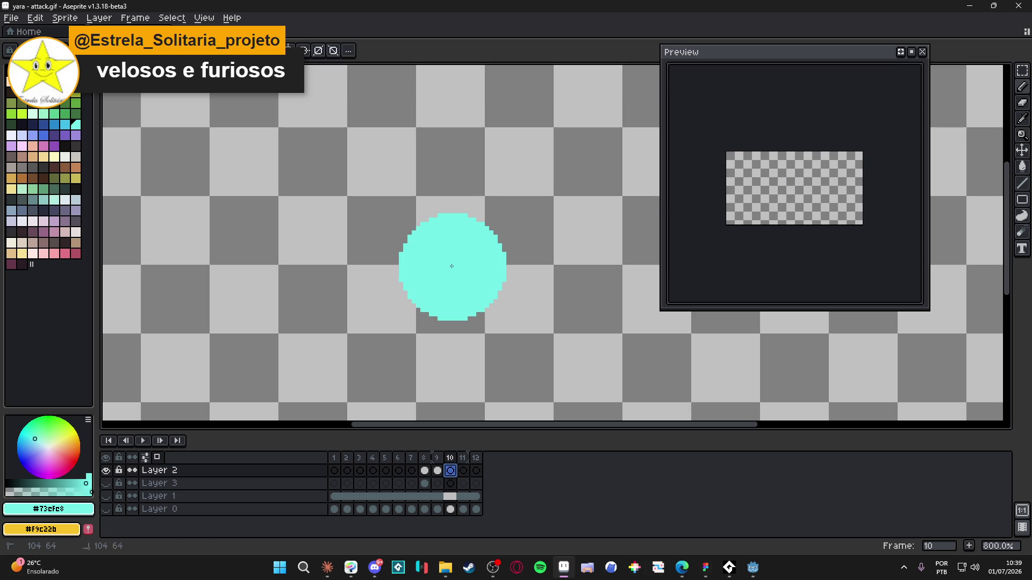
key(Delete)
mouse_move(460, 274)
mouse_down()
mouse_move(547, 371)
mouse_move(477, 287)
mouse_up()
scroll(477, 287, up, 1)
scroll(479, 289, up, 1)
key(ctrl+d)
key(v)
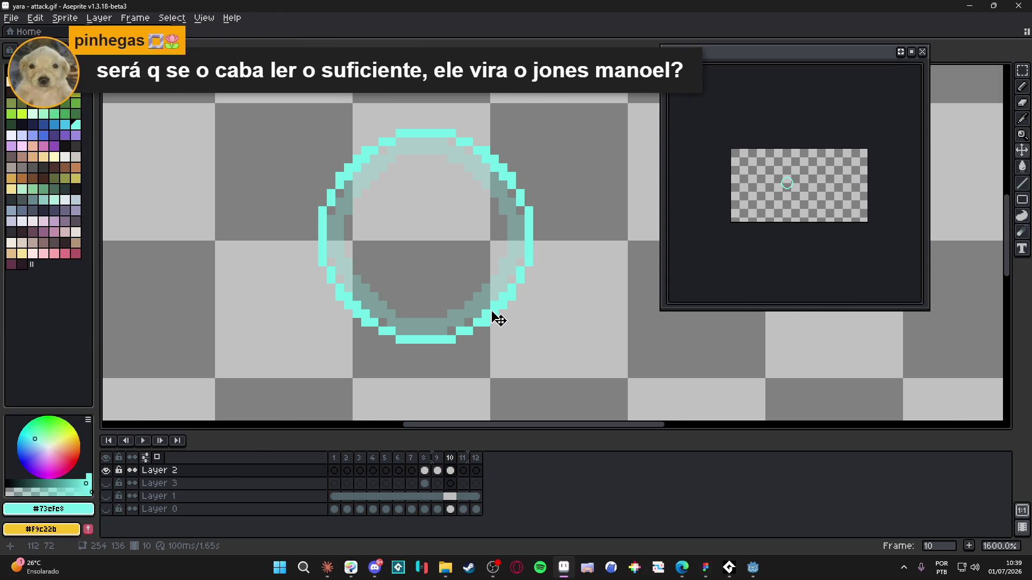
scroll(495, 317, down, 2)
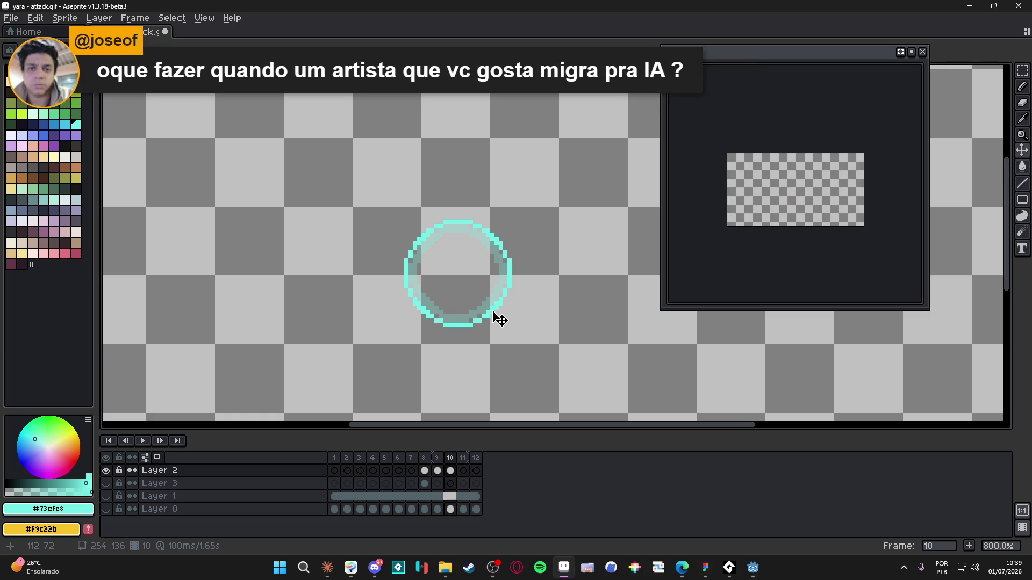
click(438, 471)
click(455, 471)
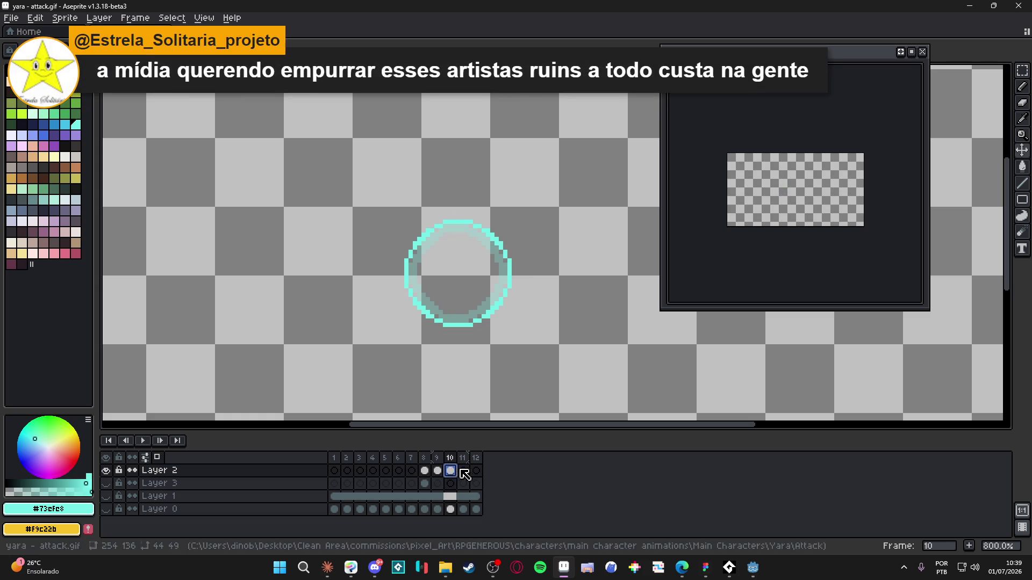
- Paint a cyan circle on frame 11, erase its middle, then select frames 8–11
click(463, 471)
key(b)
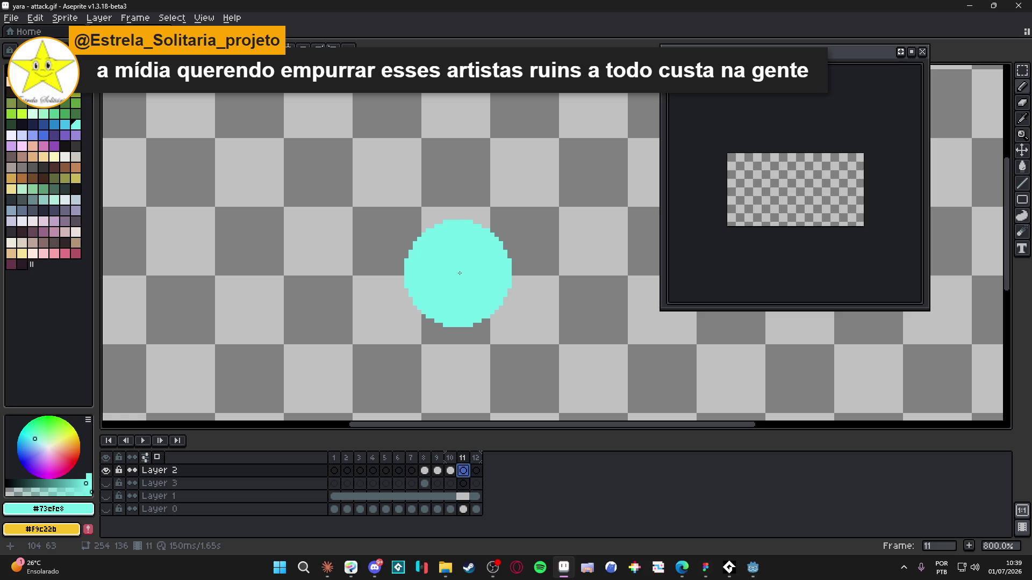
click(460, 273)
key(e)
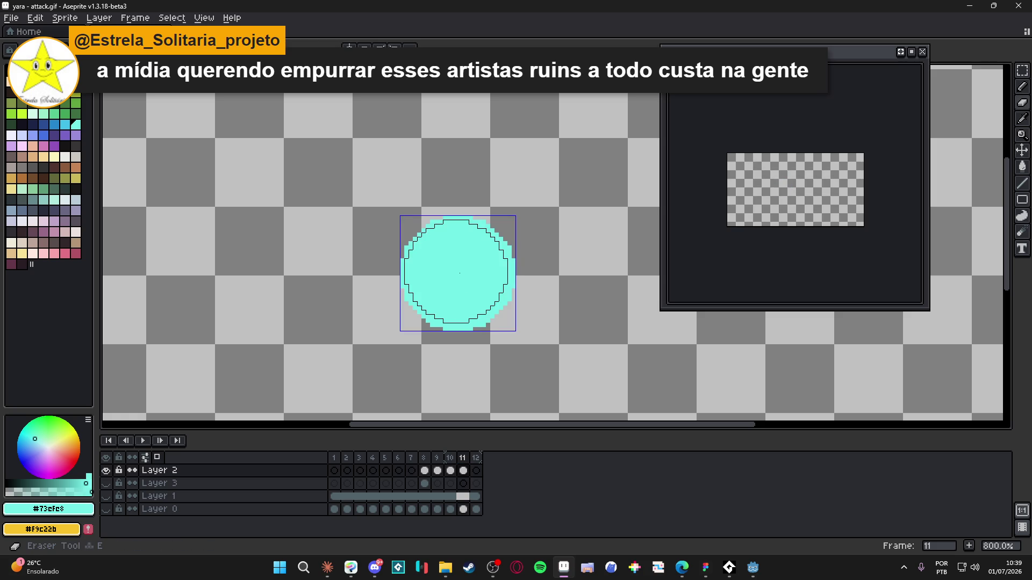
click(459, 273)
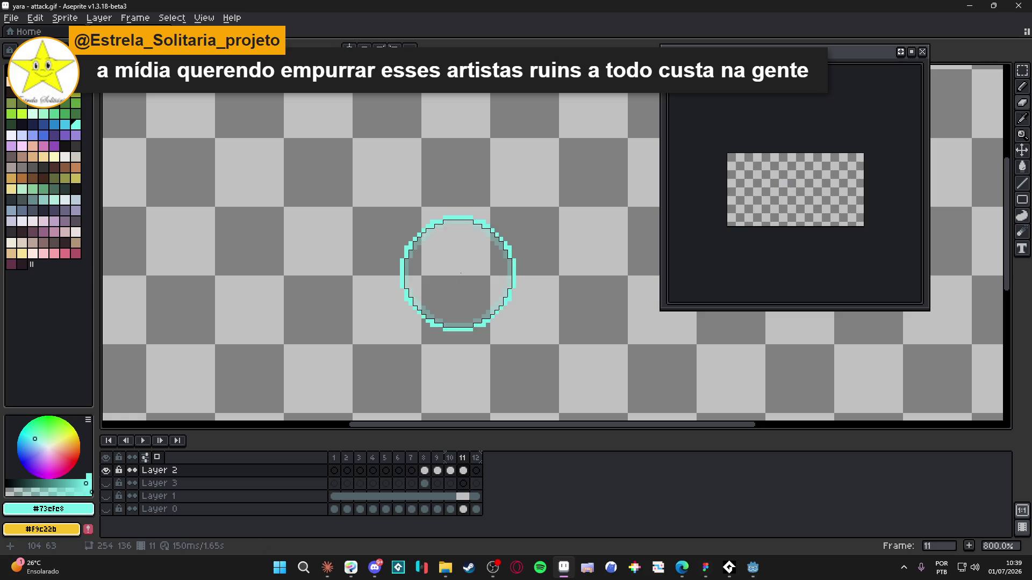
scroll(778, 193, up, 4)
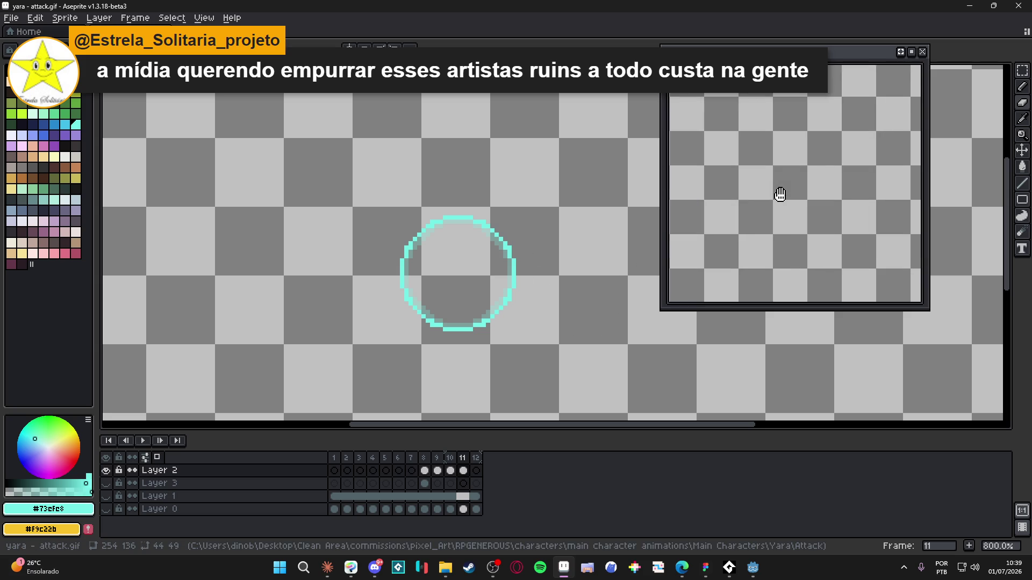
drag(424, 458, 467, 461)
- Give frames 8–11 a 50 ms duration and step through the impact frames to frame 10
double_click(466, 460)
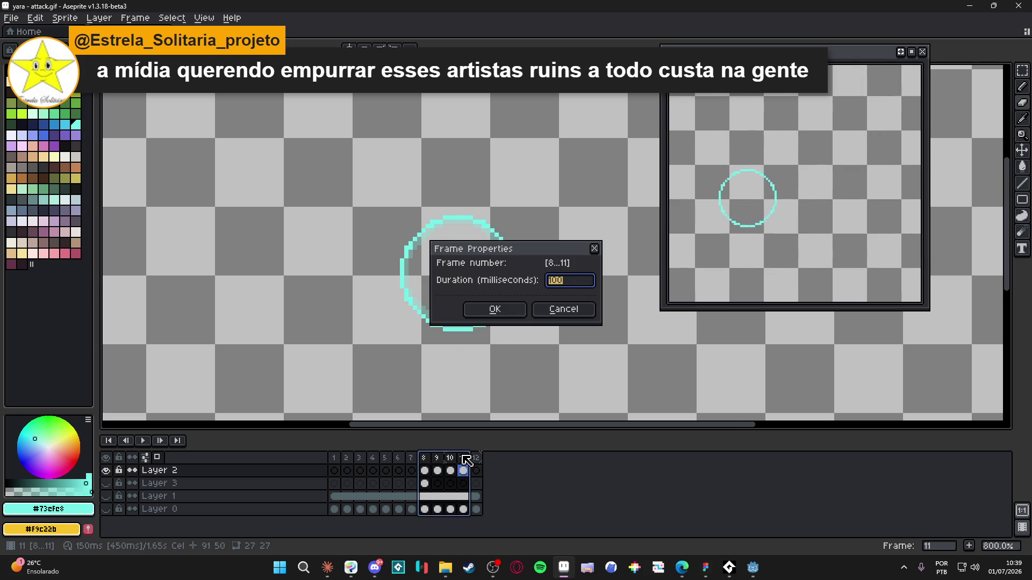
key(Escape)
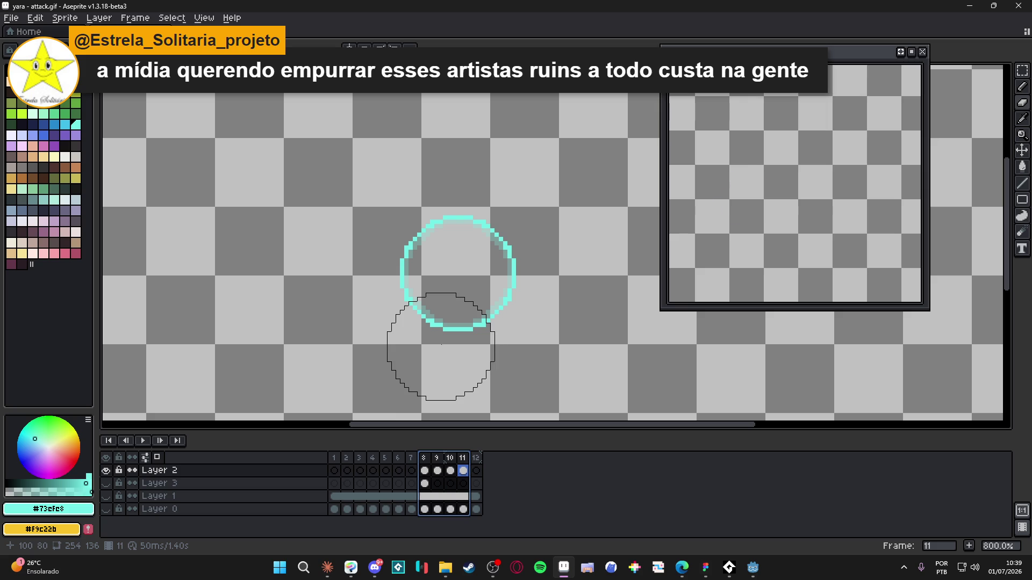
click(425, 458)
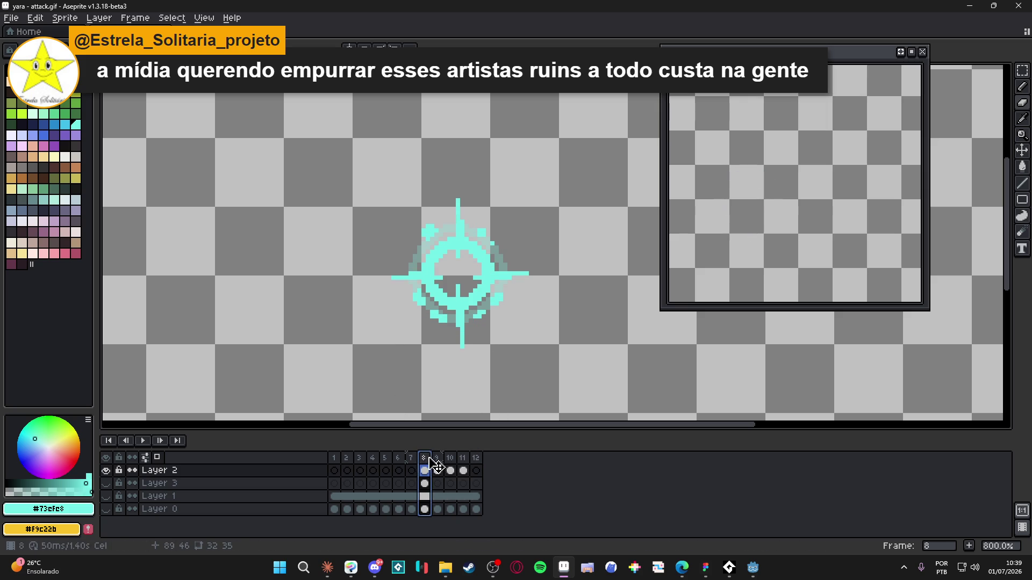
click(436, 458)
click(450, 458)
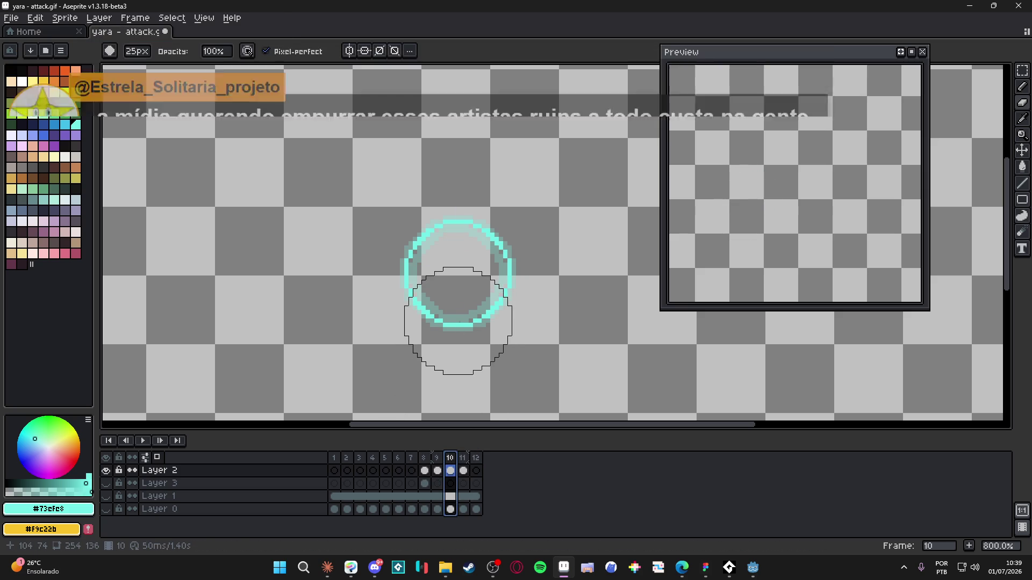
- Make Layer 0, Layer 1 and Layer 3 visible again
scroll(455, 314, down, 2)
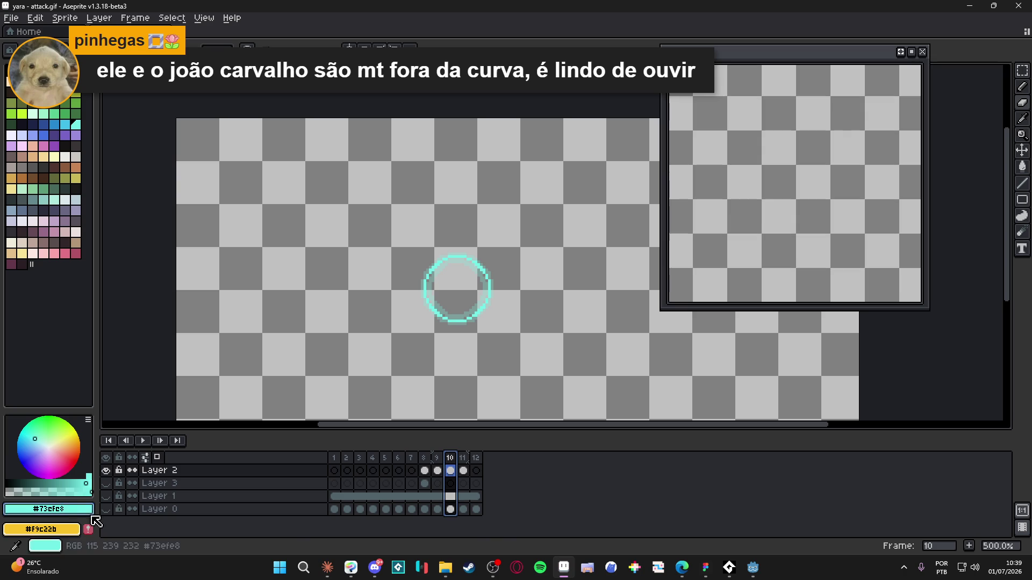
click(105, 509)
click(107, 497)
click(107, 484)
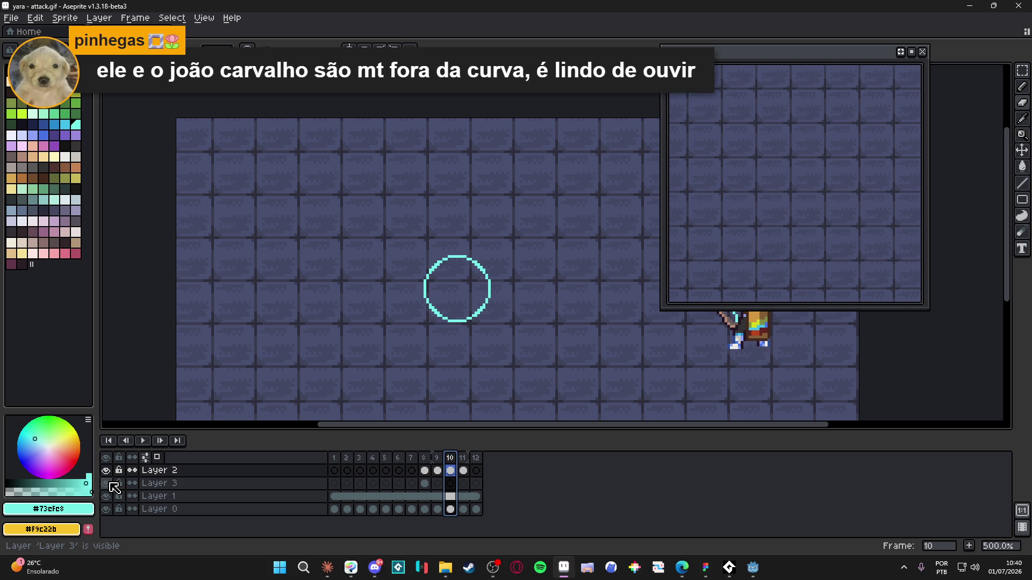
- Bring the archer into the preview, select frame 7, and add a new empty Layer 4
scroll(437, 323, down, 2)
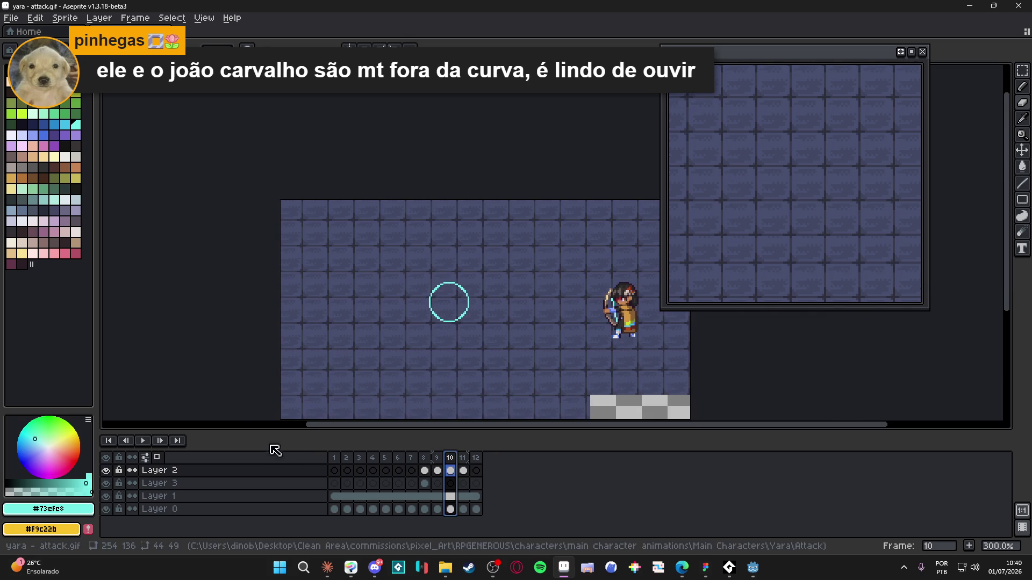
scroll(766, 241, down, 1)
drag(763, 220, 776, 218)
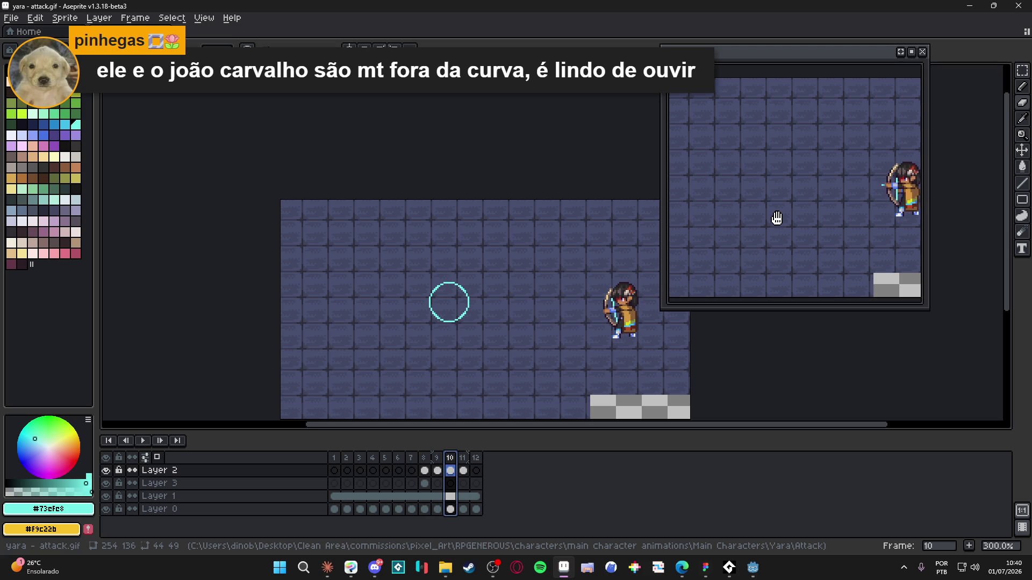
click(424, 458)
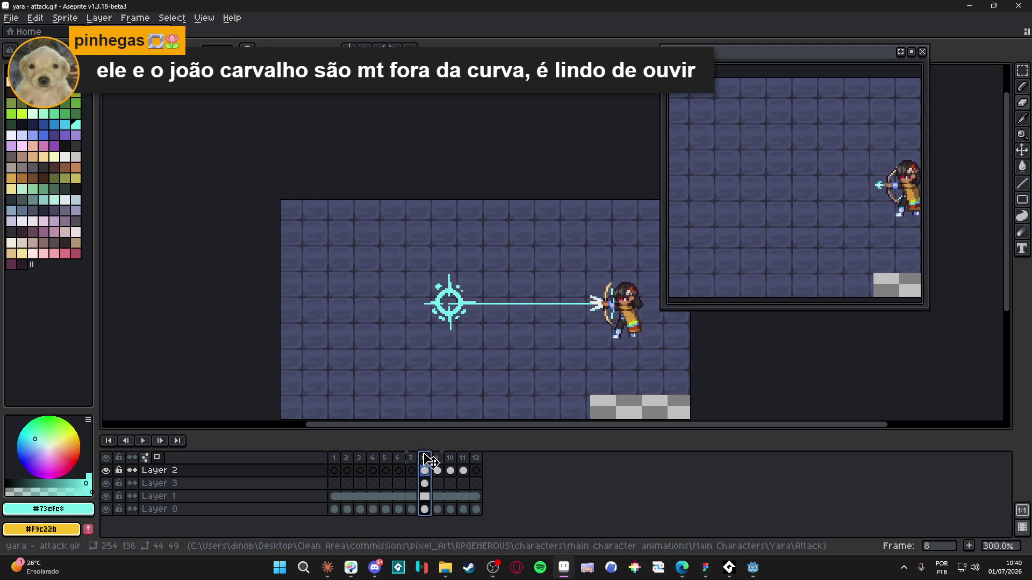
click(443, 461)
click(425, 471)
click(413, 471)
key(shift+n)
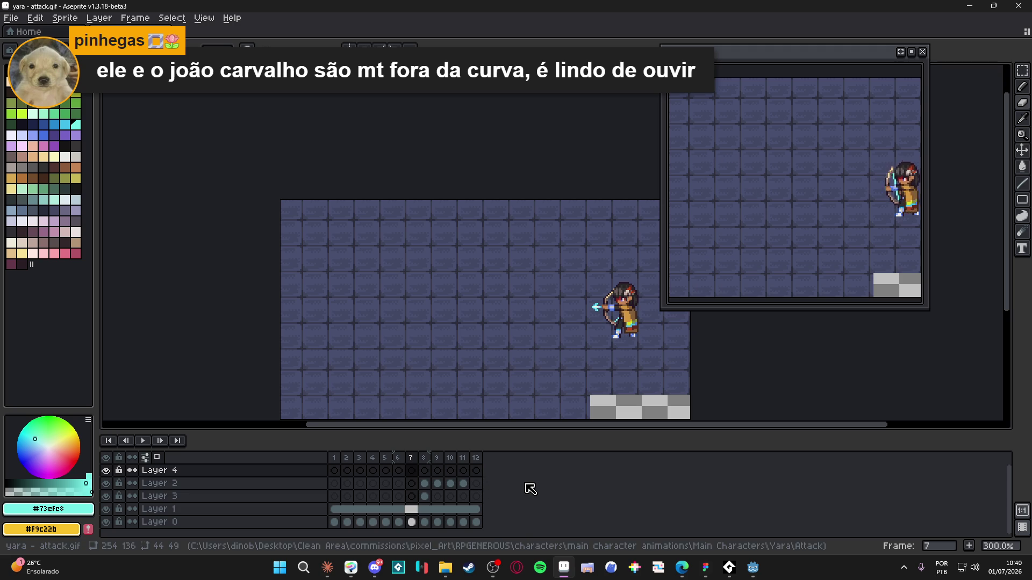
- On Layer 4 frame 8, nudge the impact ball and undo a trial cyan stroke
click(424, 470)
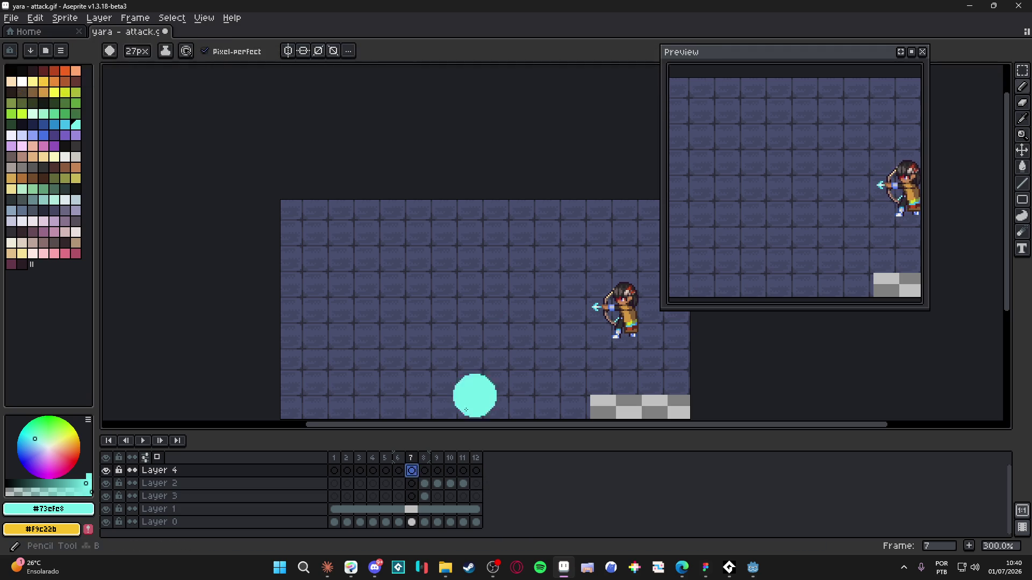
scroll(448, 294, up, 3)
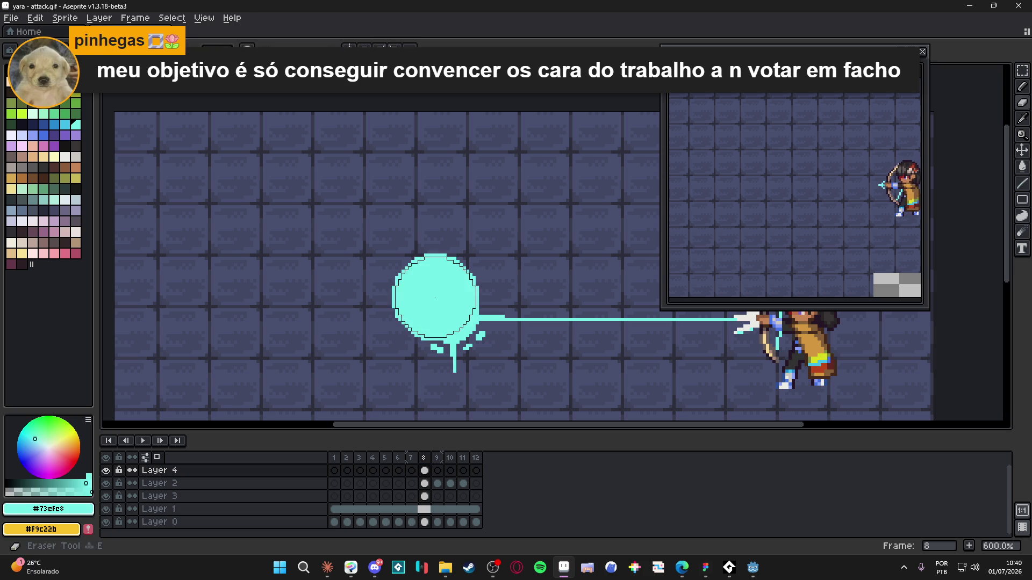
drag(444, 306, 448, 313)
key(b)
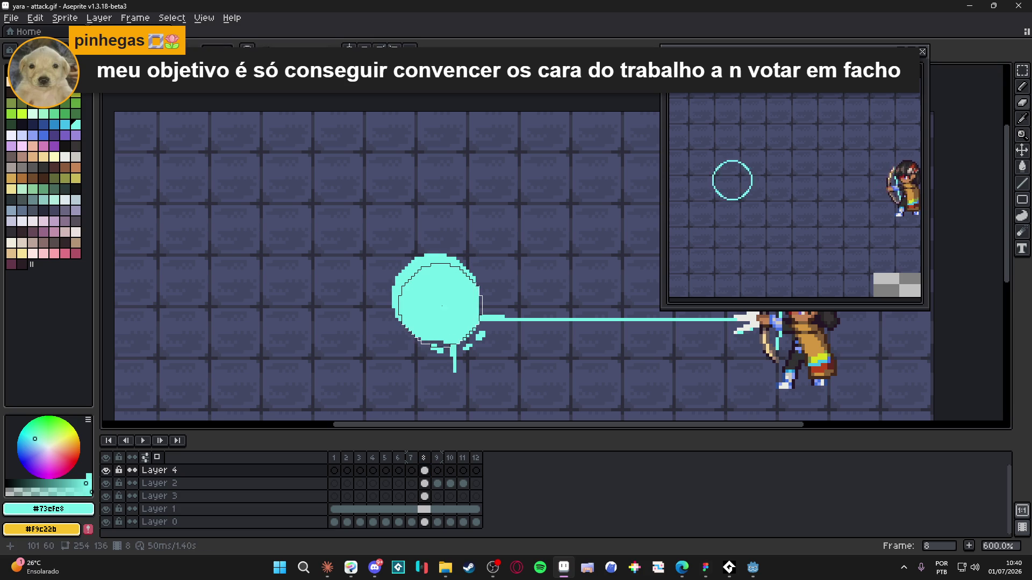
mouse_move(444, 300)
mouse_down()
mouse_move(453, 272)
mouse_move(433, 282)
mouse_up()
key(ctrl+z)
key(ctrl+z)
key(ctrl+z)
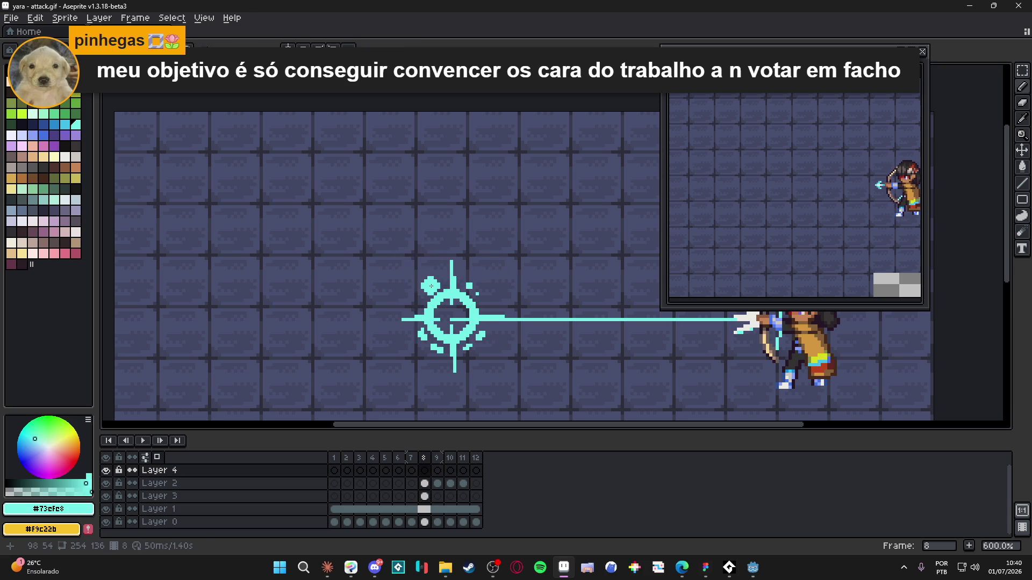
- Outline a cyan spike up-left from the ring, fill it solid, and shrink the brush to 10 px
drag(436, 294, 393, 242)
shift+click(394, 242)
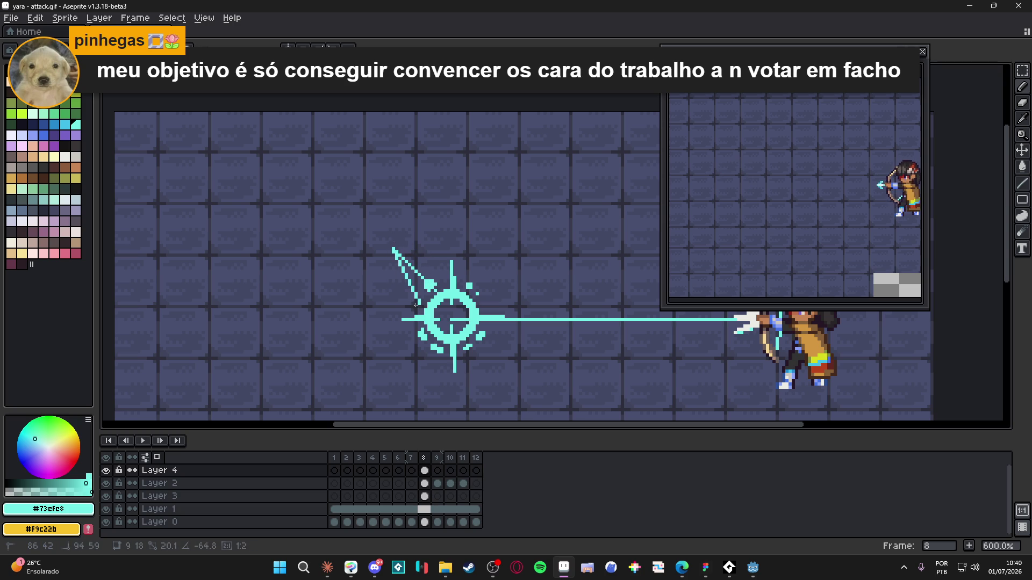
shift+click(416, 288)
shift+click(348, 290)
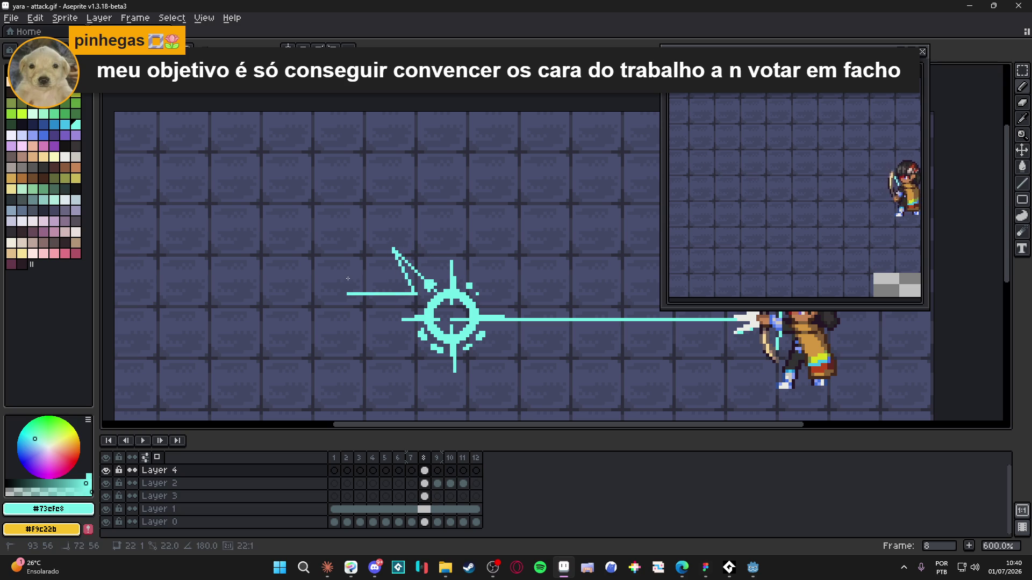
shift+click(439, 332)
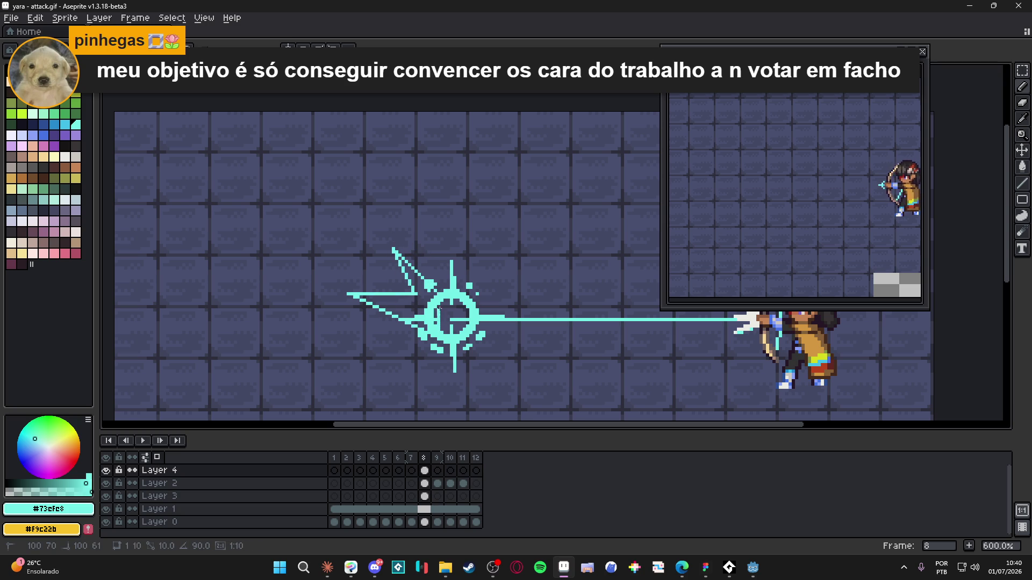
click(414, 294)
key(ctrl+z)
click(399, 313)
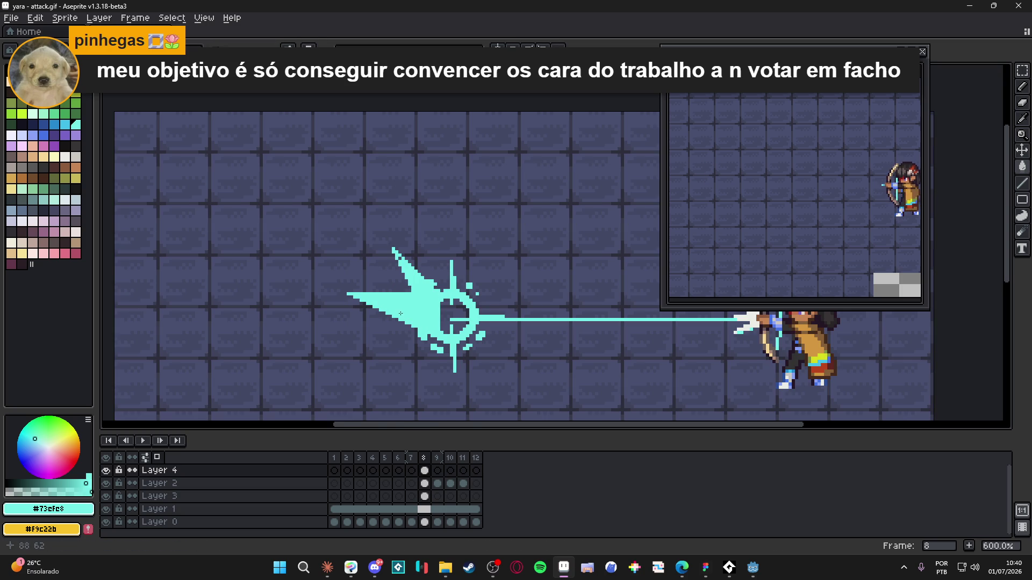
scroll(441, 312, up, 1)
key(minus)
key(minus)
key(minus)
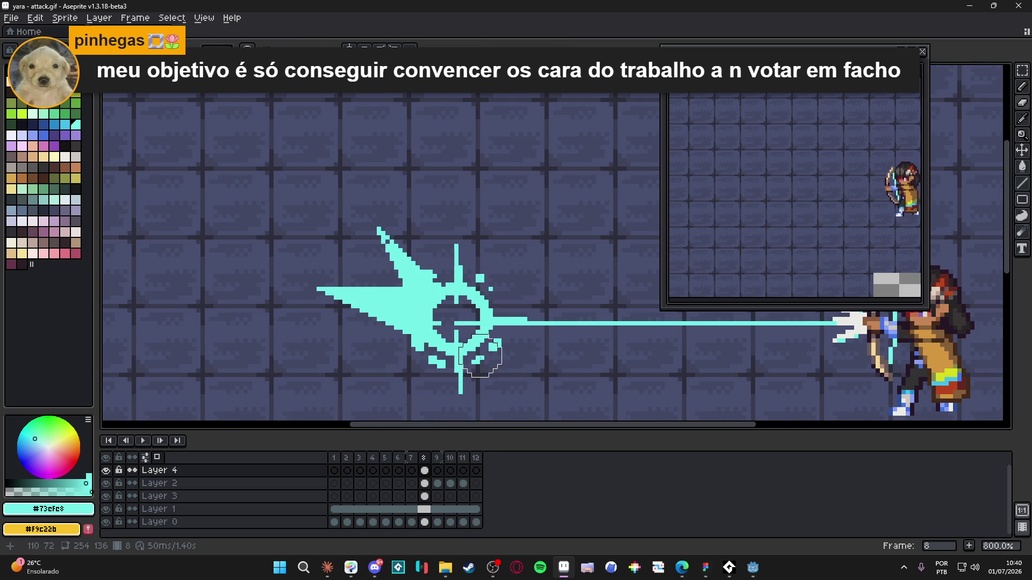
scroll(476, 356, down, 3)
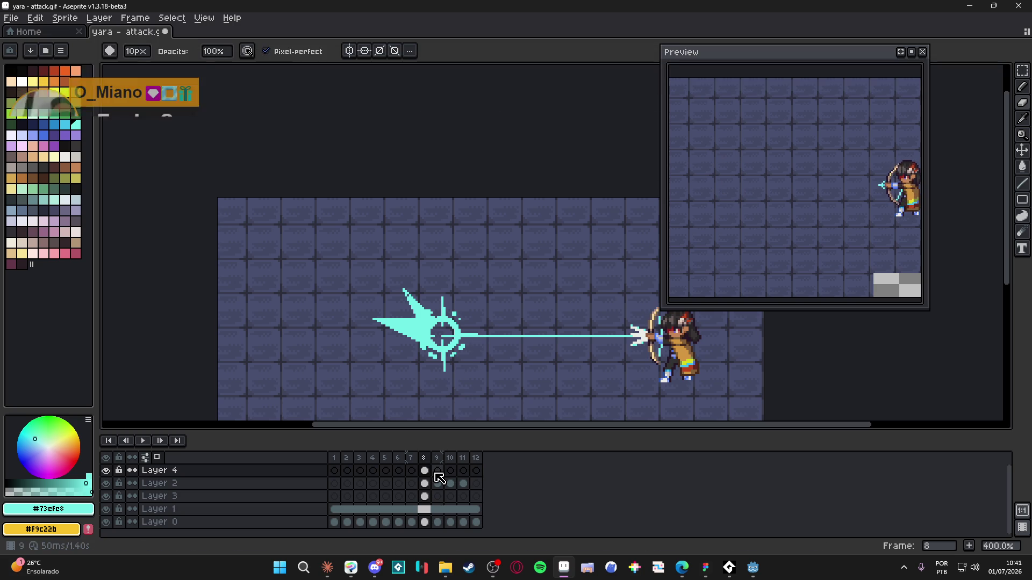
- Zoom in on the spike's left tip, undo the stray cyan row, and redraw the tip edge
scroll(428, 296, up, 2)
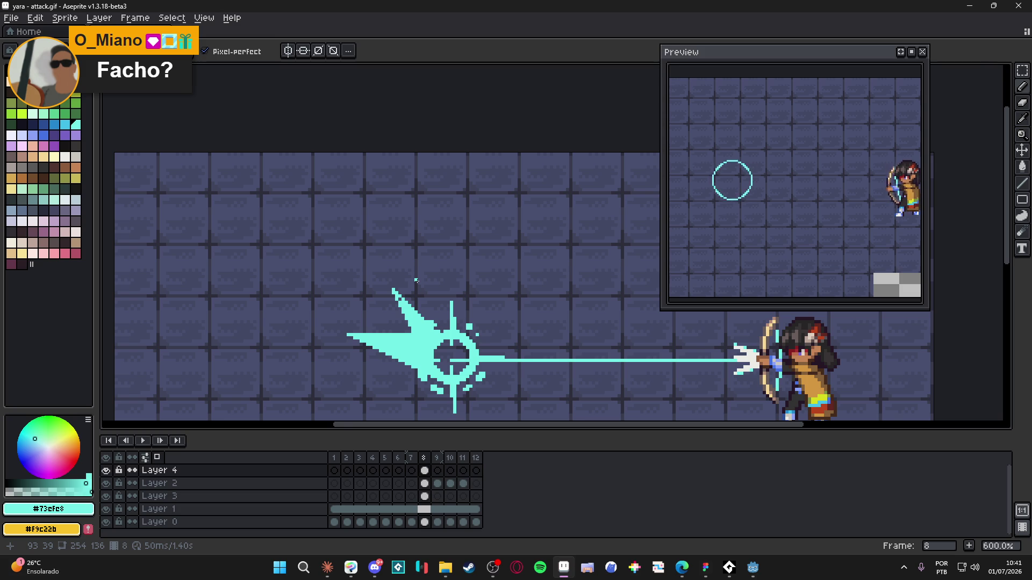
scroll(396, 301, up, 2)
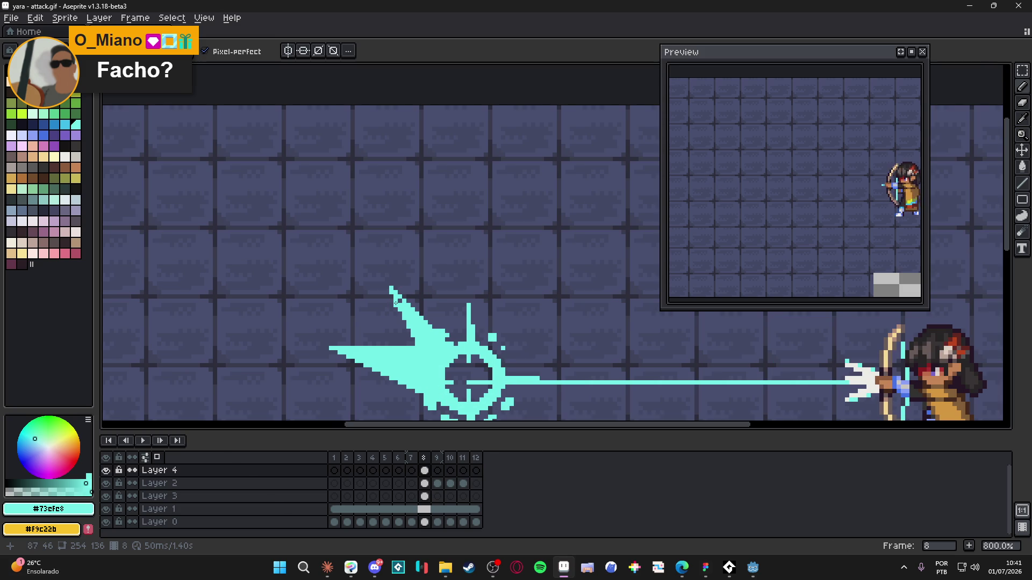
scroll(399, 327, down, 3)
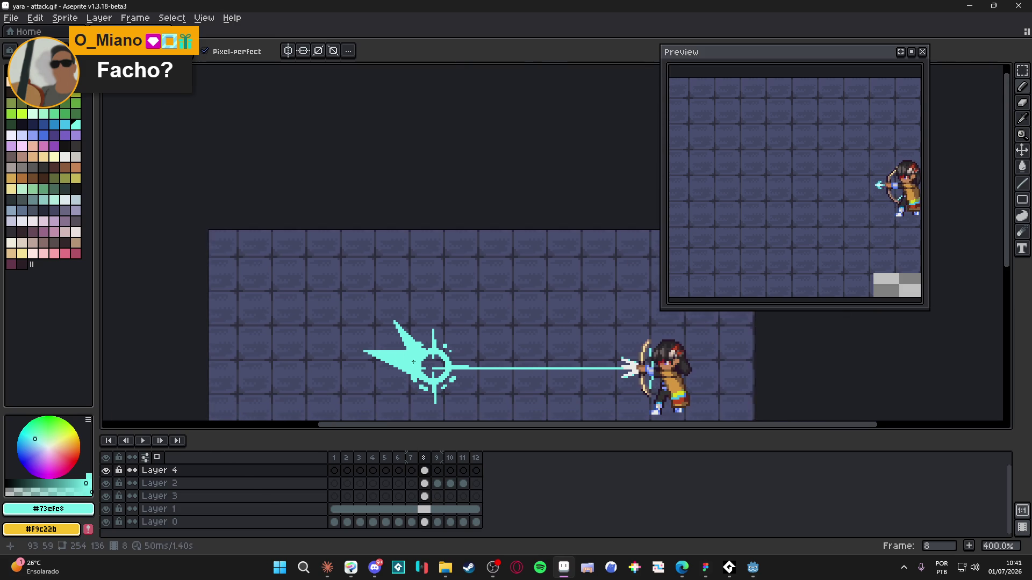
scroll(406, 353, up, 3)
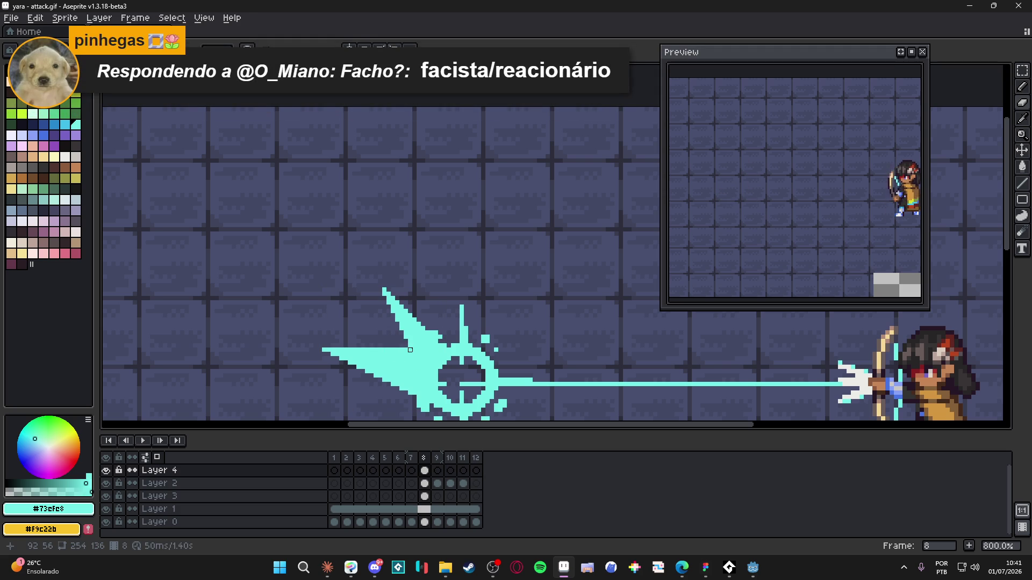
key(ctrl+z)
drag(410, 354, 304, 352)
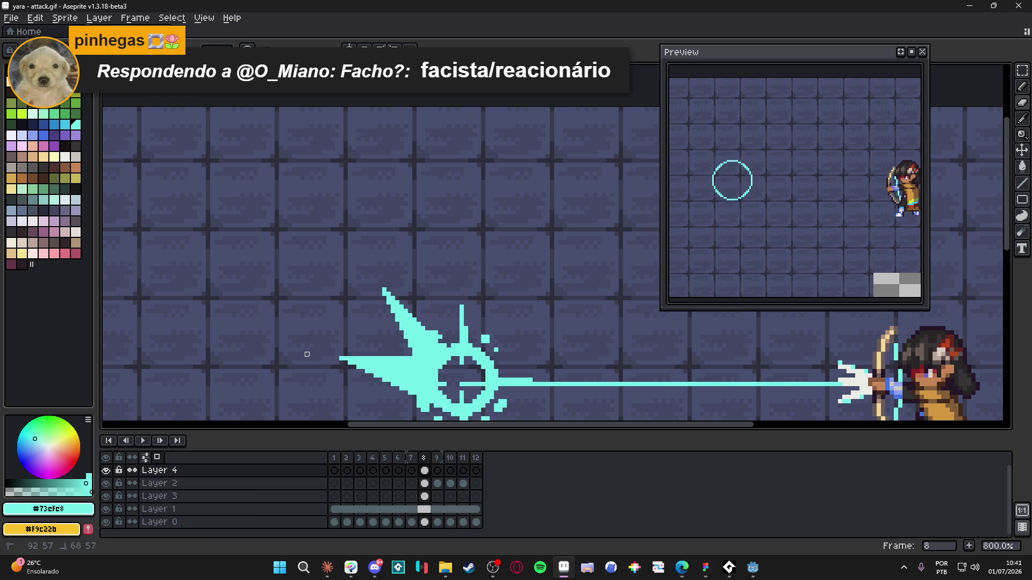
scroll(350, 371, down, 3)
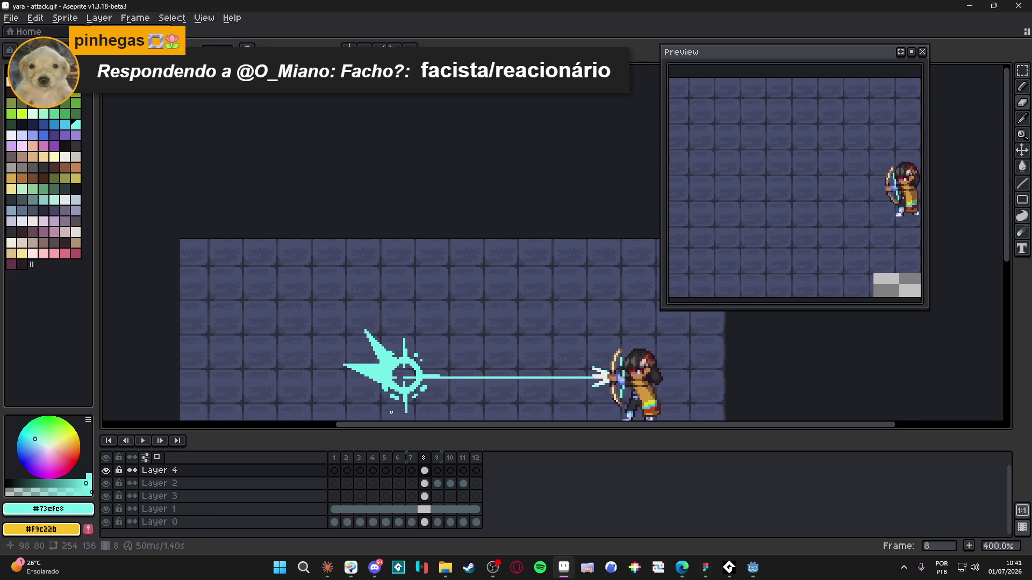
click(106, 509)
- Hide the archer and background layers and go to frame 9 on Layer 4
click(106, 509)
click(106, 509)
click(106, 522)
scroll(337, 402, up, 1)
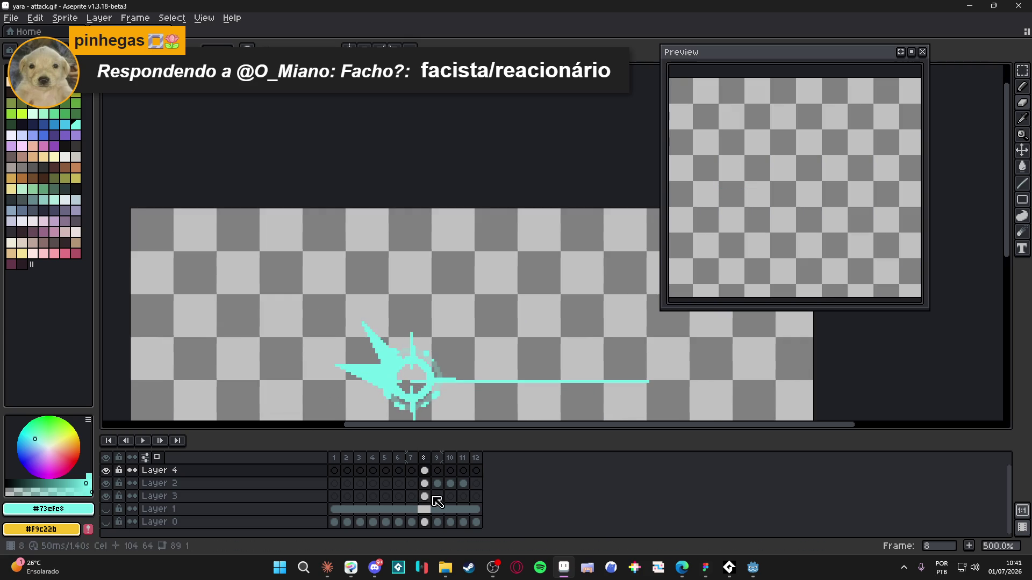
click(438, 471)
- Draw a thick diagonal cyan streak up-left from the impact ring
scroll(354, 295, up, 5)
drag(355, 295, 437, 202)
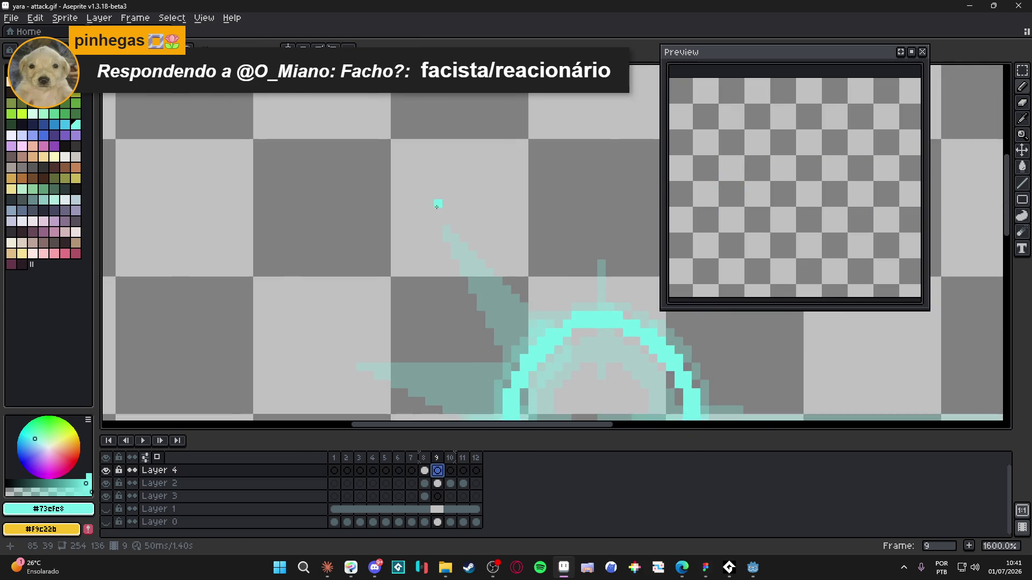
scroll(421, 195, down, 1)
click(414, 191)
shift+click(488, 277)
click(497, 300)
shift+click(413, 190)
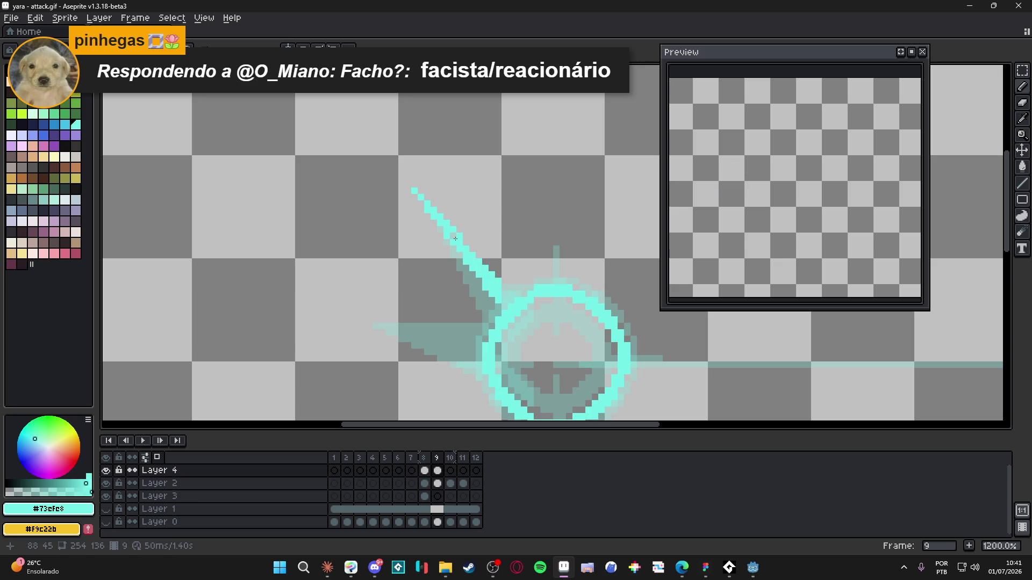
scroll(432, 289, down, 1)
scroll(433, 289, left, 2)
- Draw a horizontal and a sloped cyan line left of the ring and fill the wedge between them
mouse_move(369, 300)
mouse_down()
mouse_move(516, 301)
mouse_move(501, 301)
mouse_up()
key(e)
key(l)
drag(366, 300, 496, 318)
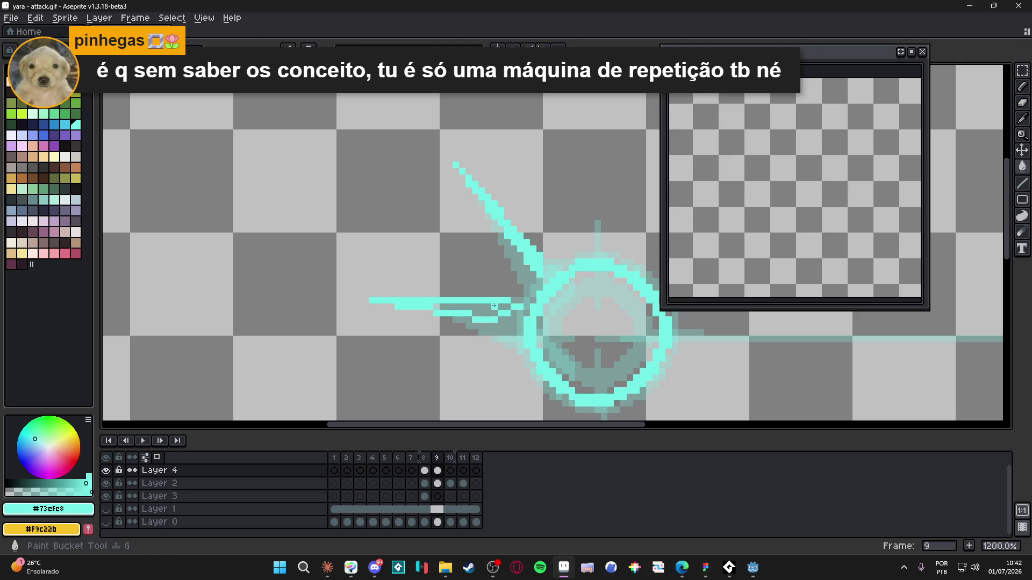
key(g)
click(494, 310)
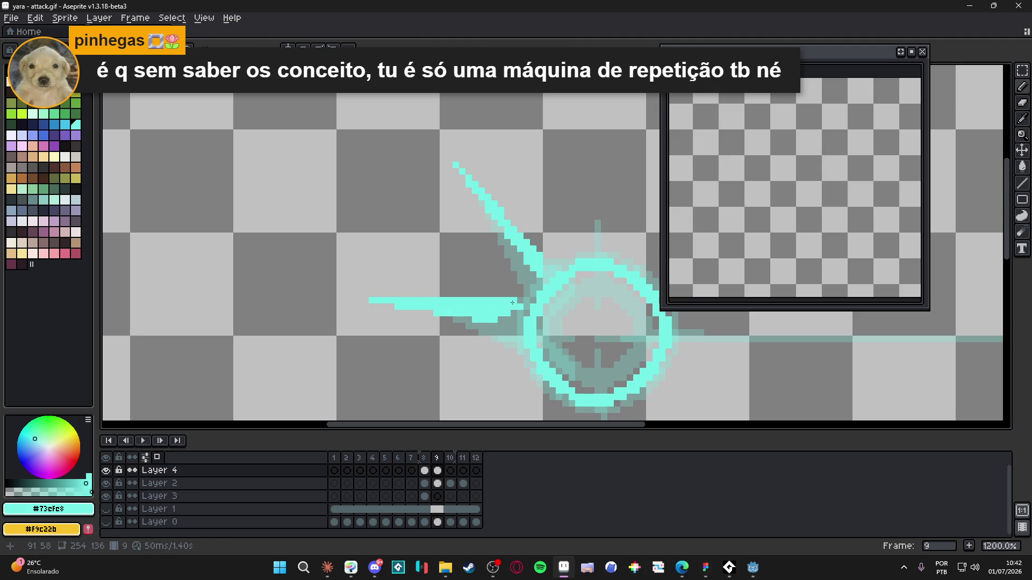
key(b)
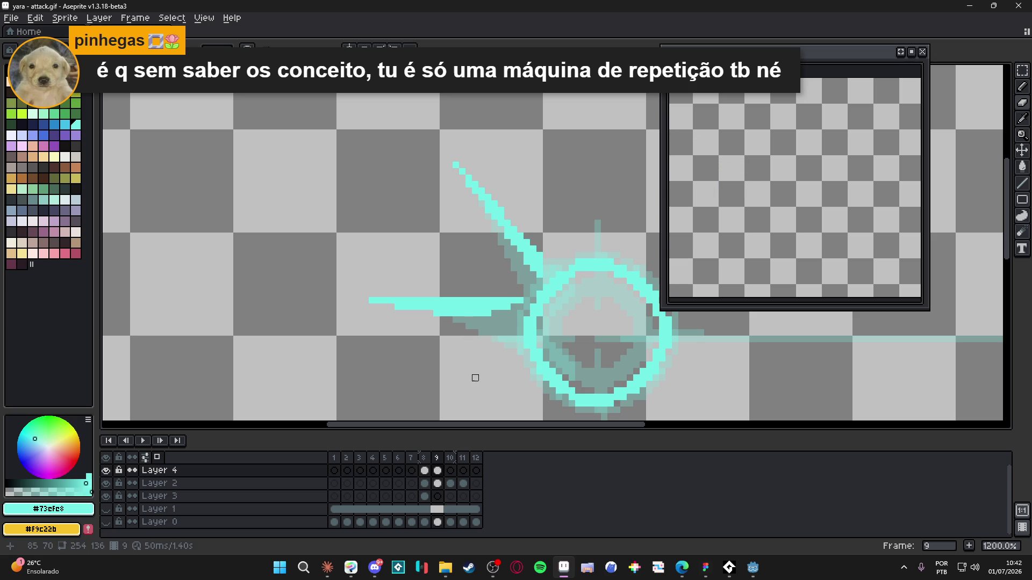
click(450, 470)
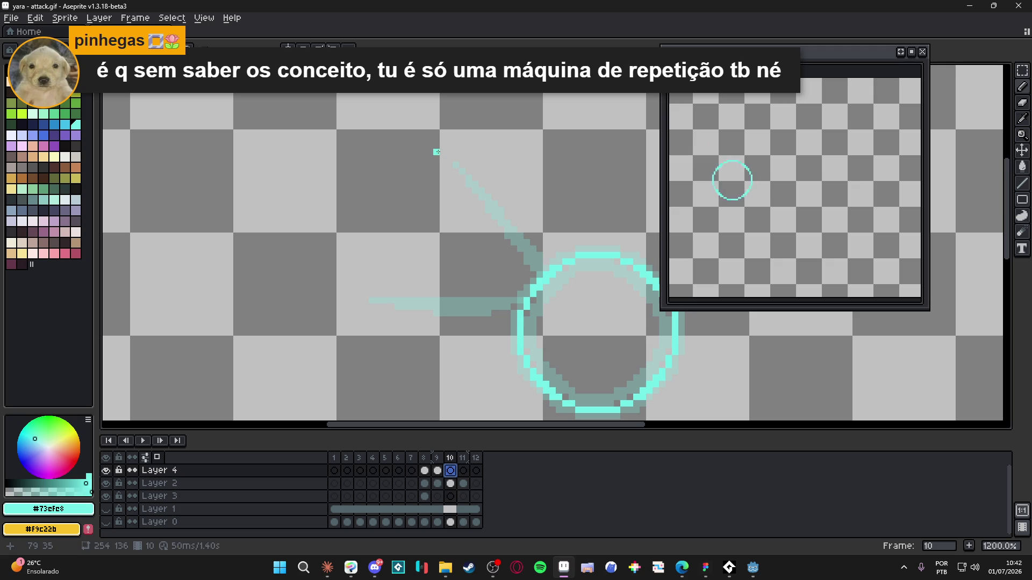
- Draw cyan diagonal and horizontal streaks off the ring on frame 10
mouse_move(441, 152)
mouse_down()
mouse_move(513, 226)
mouse_move(509, 217)
mouse_up()
drag(471, 186, 510, 223)
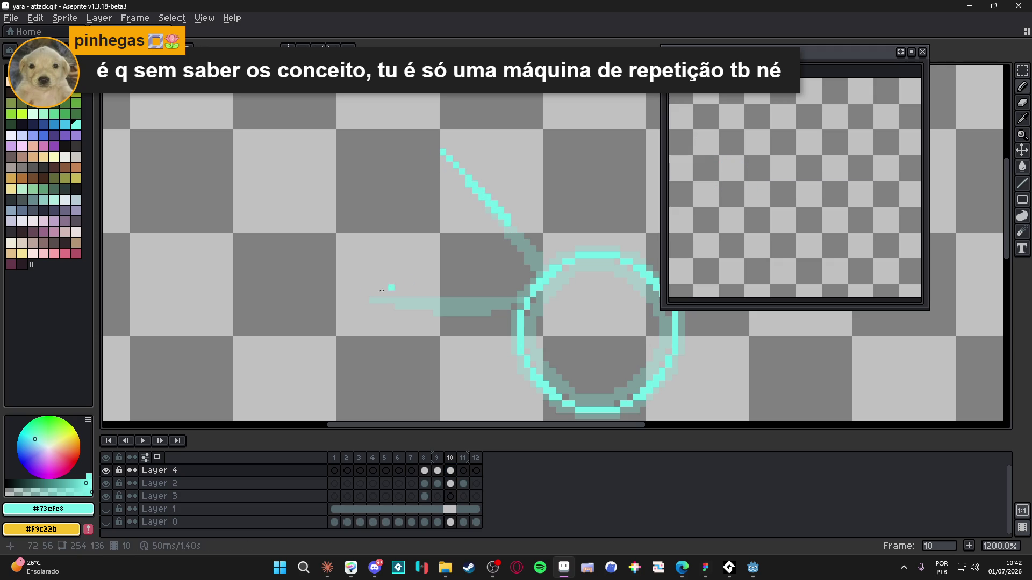
drag(356, 299, 484, 306)
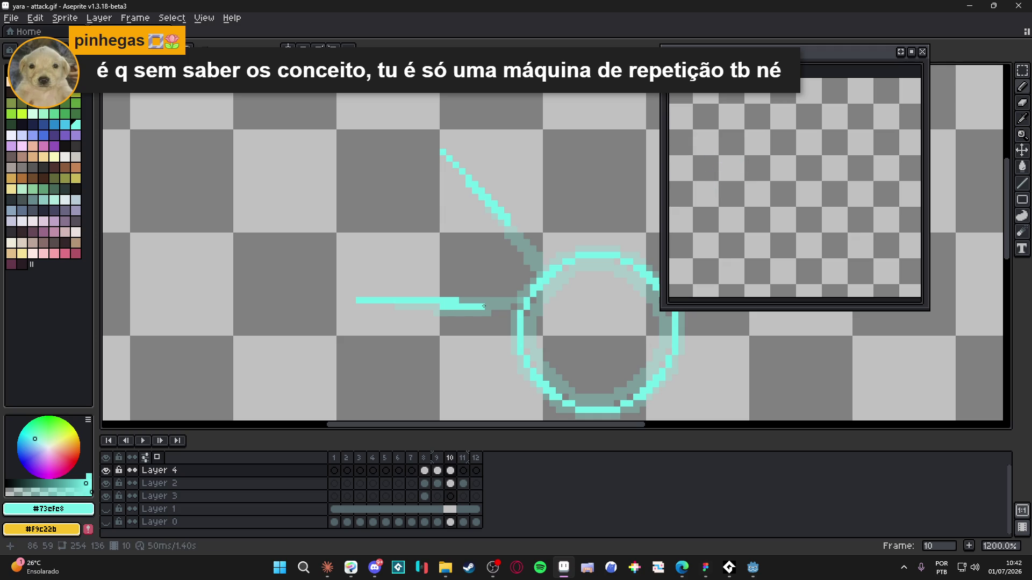
- On Layer 4 frame 11, draw a cyan diagonal streak and a horizontal streak
scroll(483, 306, down, 2)
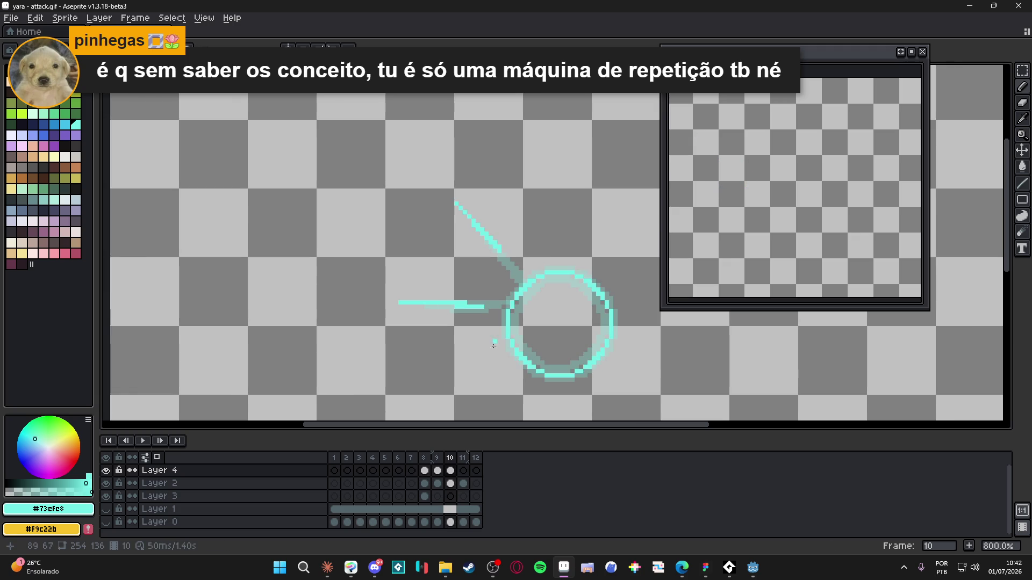
click(462, 470)
scroll(454, 200, up, 2)
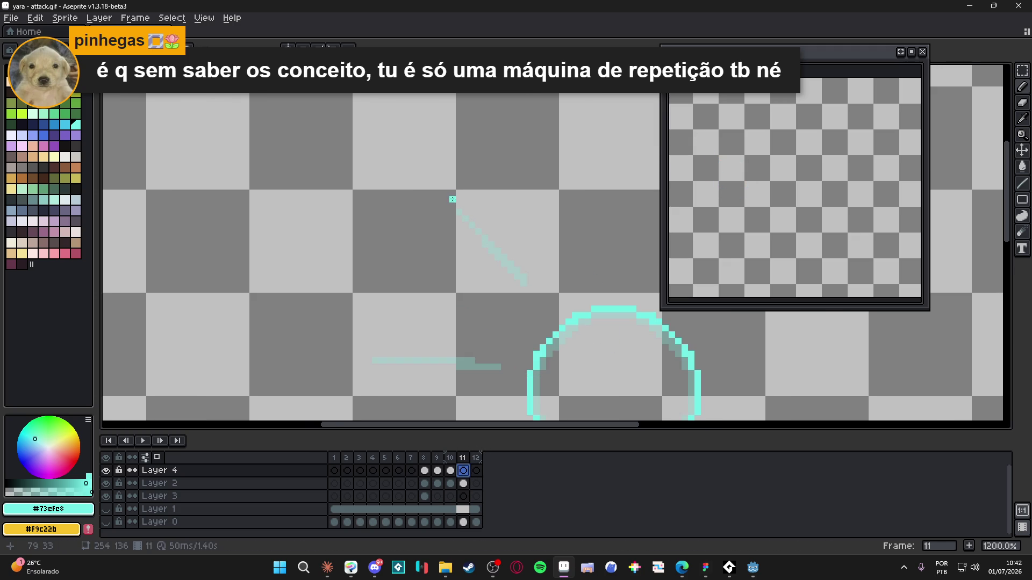
shift+click(446, 201)
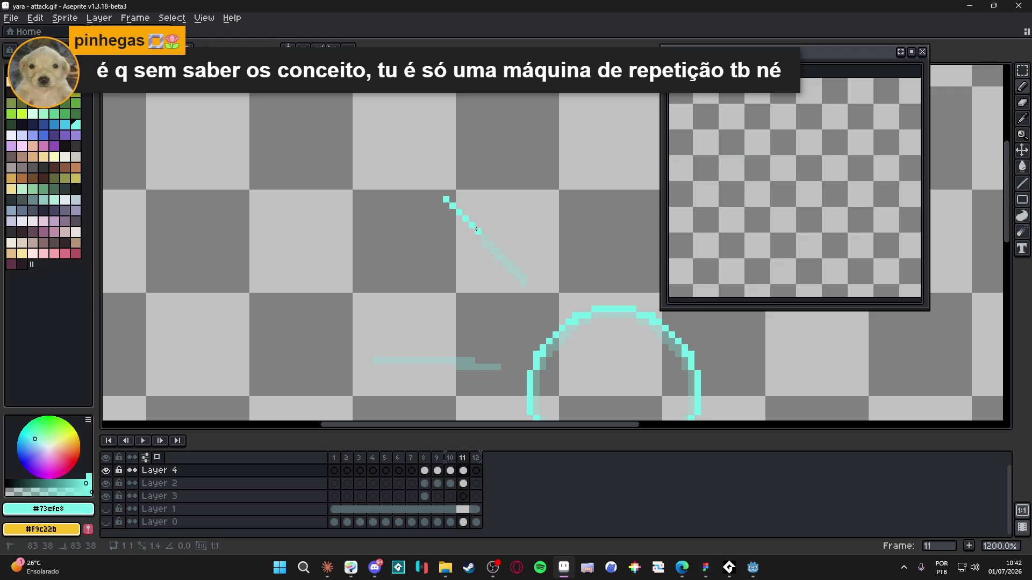
drag(368, 361, 424, 361)
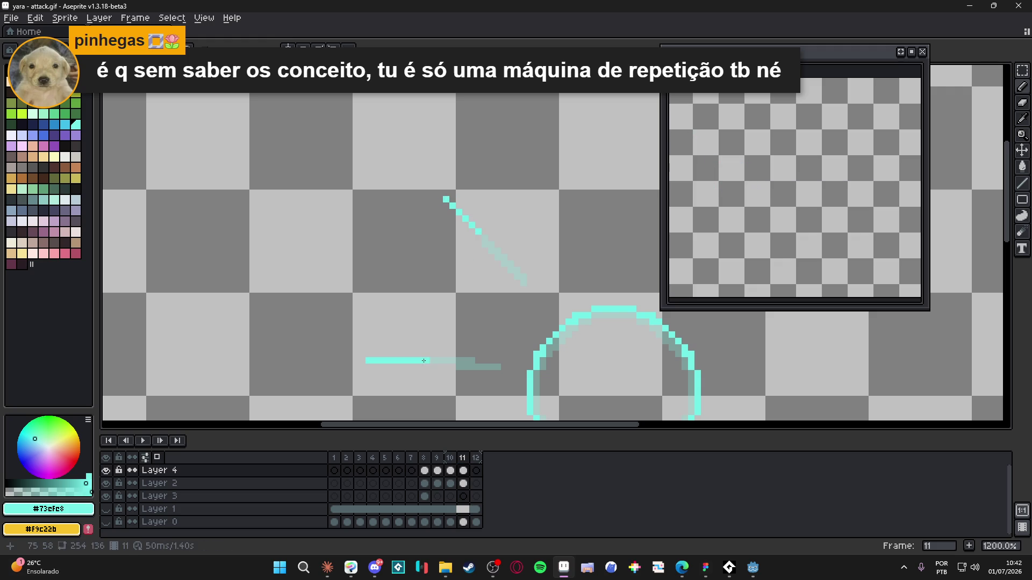
- Make the tiled floor and character layers visible again
scroll(554, 306, down, 2)
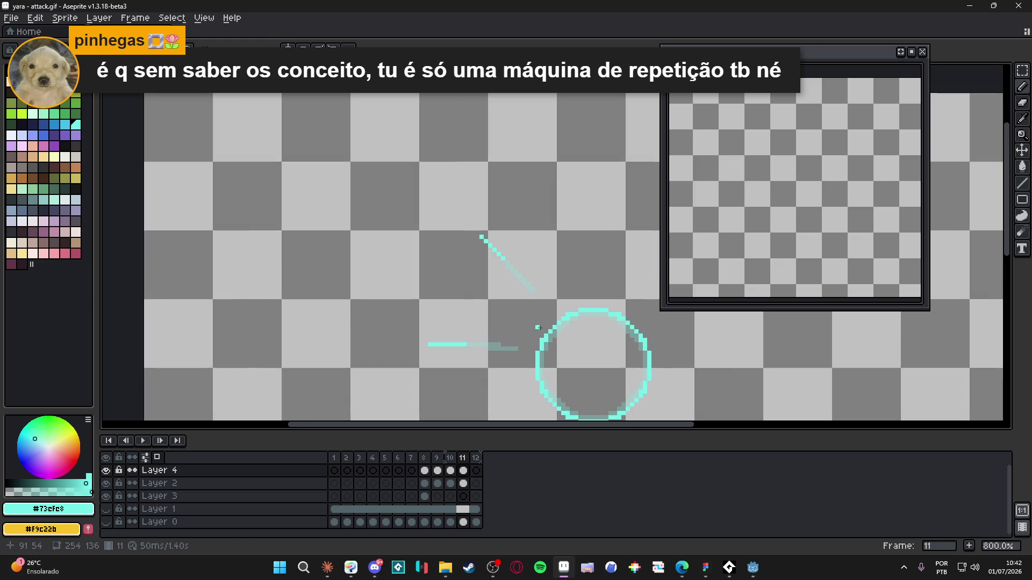
scroll(476, 253, down, 1)
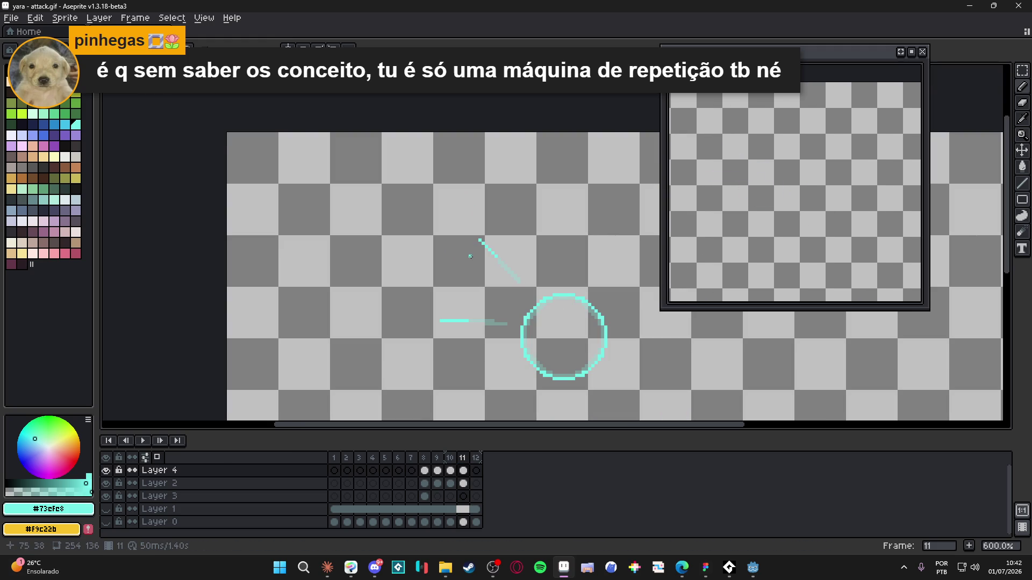
drag(105, 509, 106, 522)
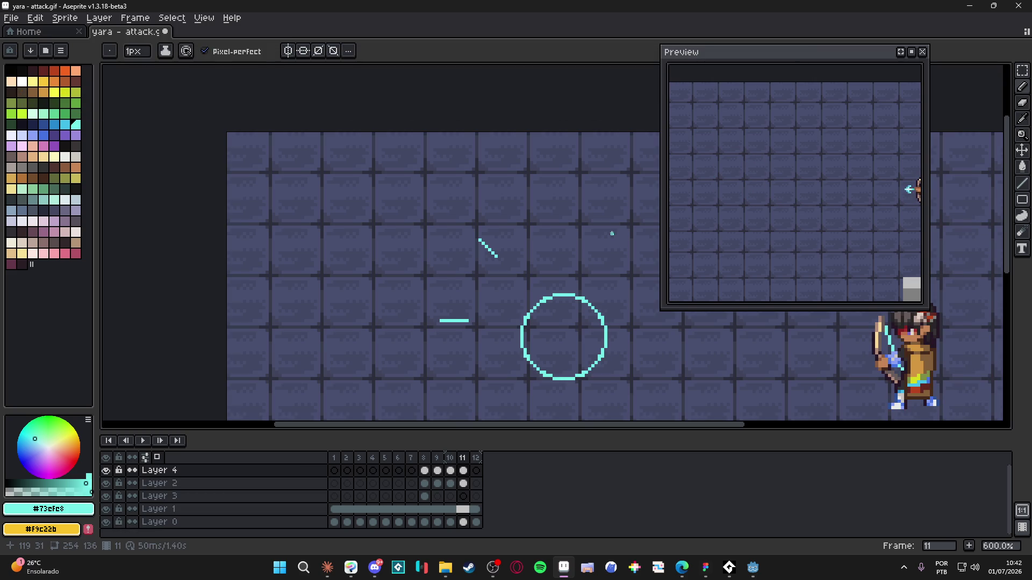
scroll(612, 233, down, 2)
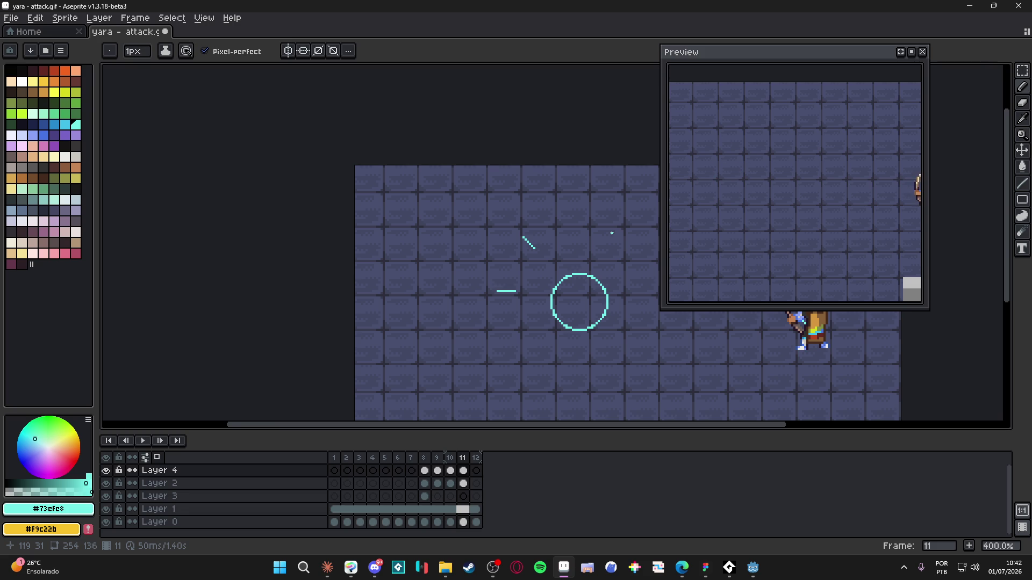
scroll(612, 233, down, 1)
scroll(817, 194, down, 1)
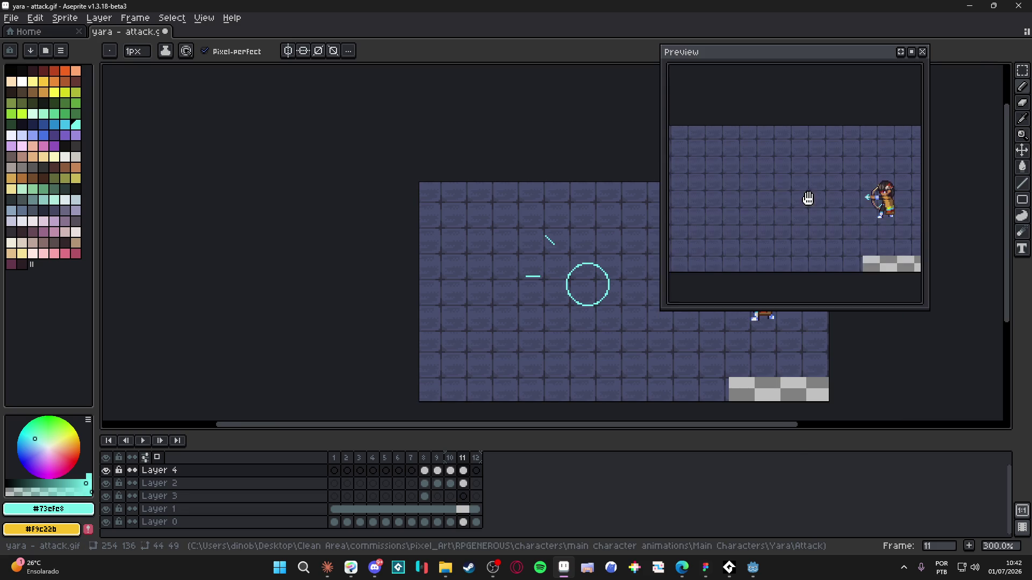
- Flip between frames 8 and 9 on Layer 4 to compare the burst and ring
click(429, 466)
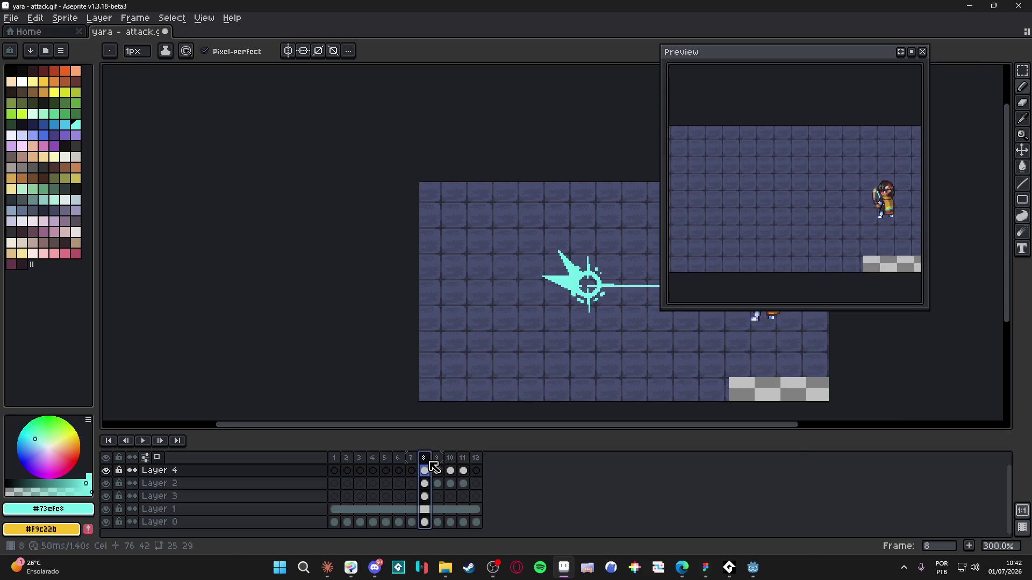
click(440, 465)
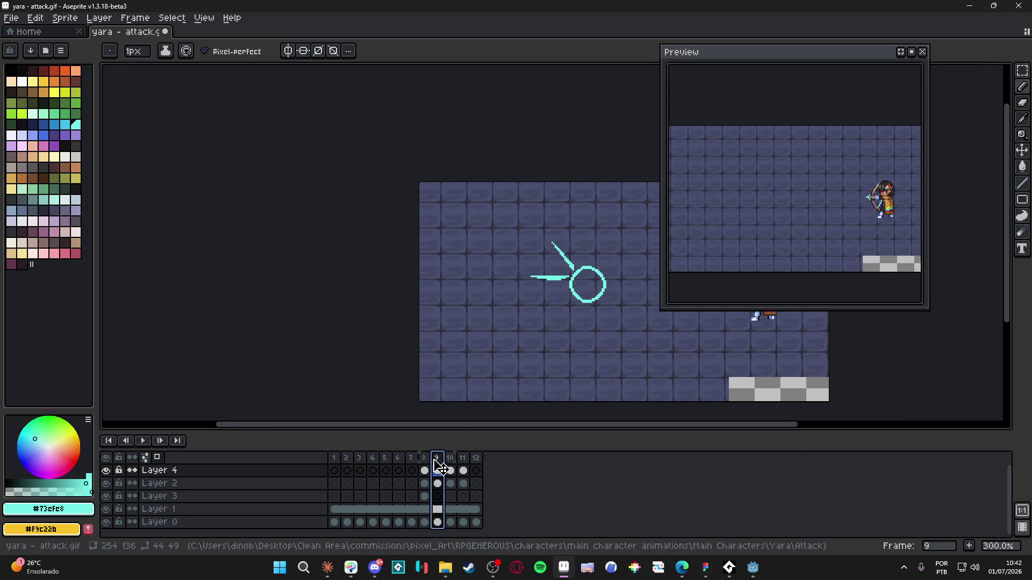
key(Left)
click(440, 465)
click(423, 458)
click(437, 471)
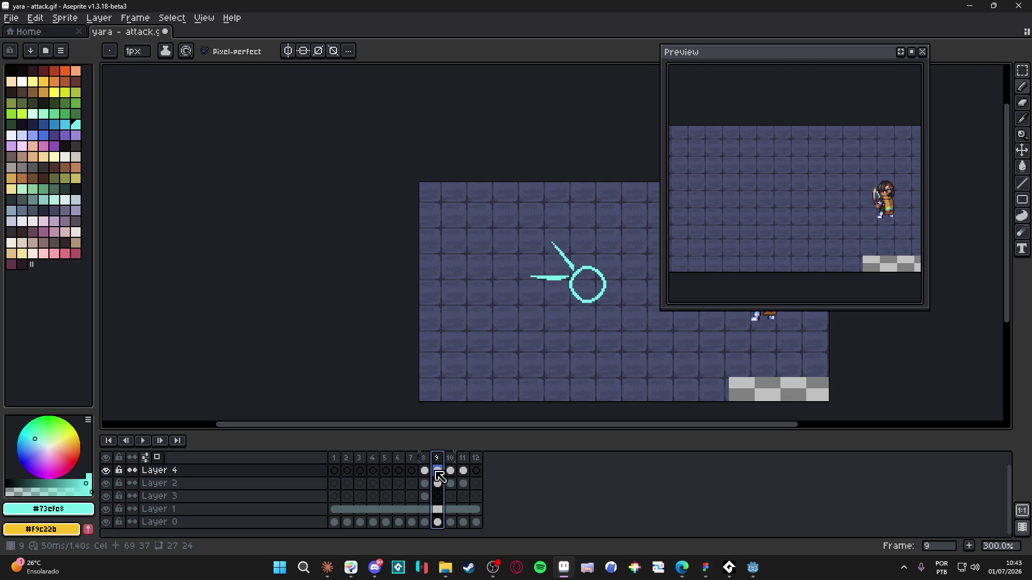
click(424, 471)
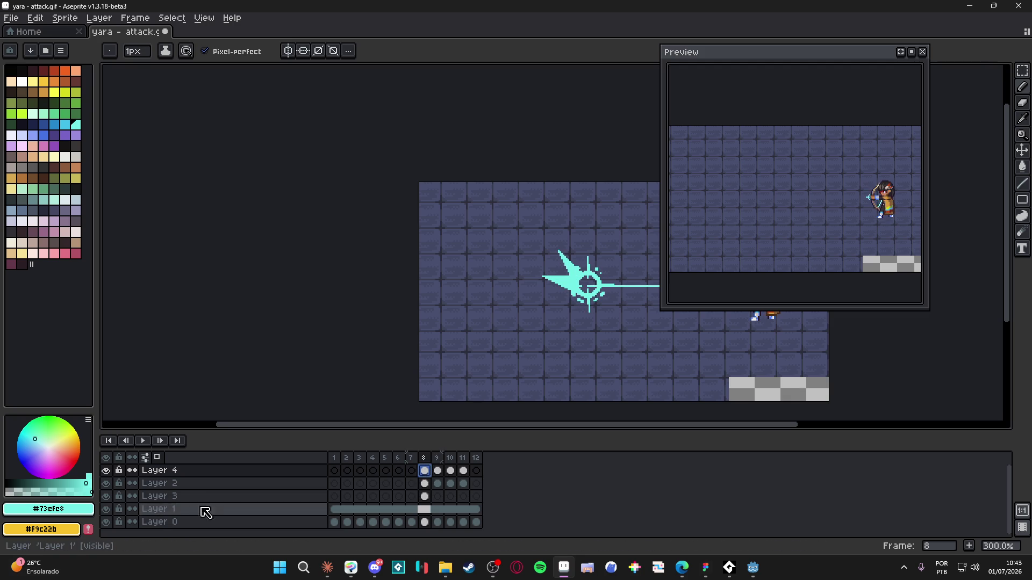
- Step through Layer 2's frames 8–11 to compare its effects
click(425, 483)
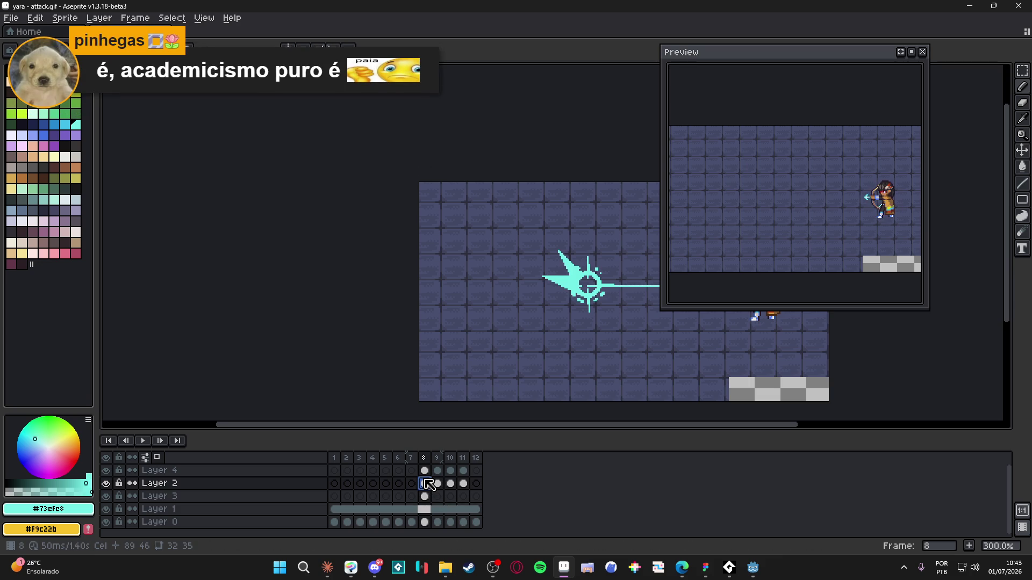
click(429, 484)
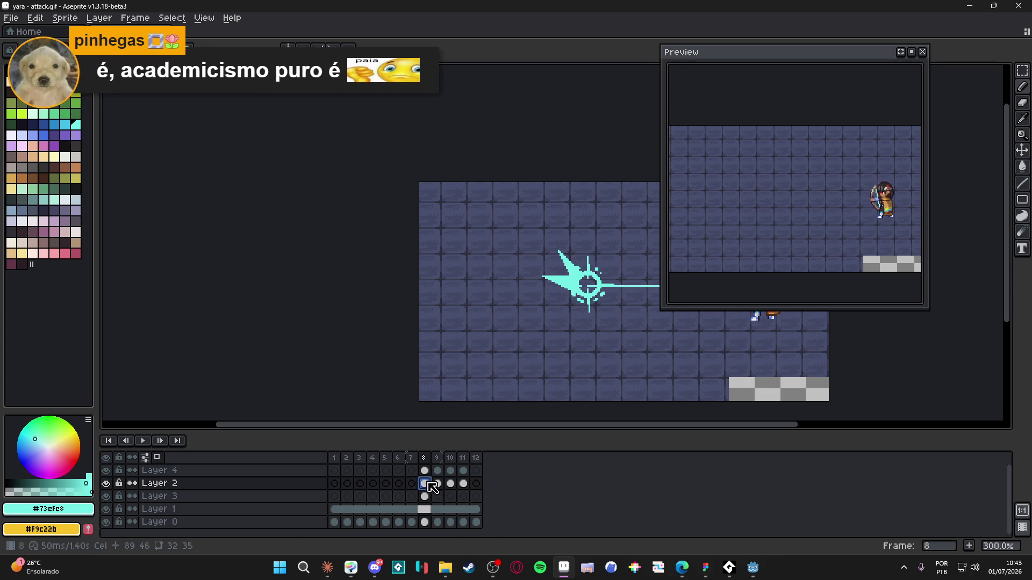
click(437, 483)
click(451, 484)
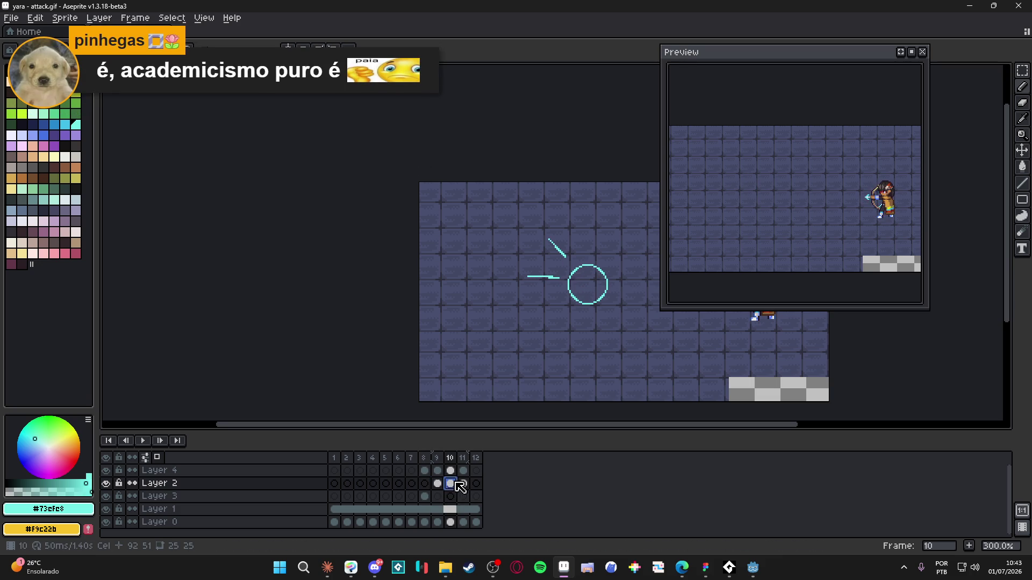
click(438, 483)
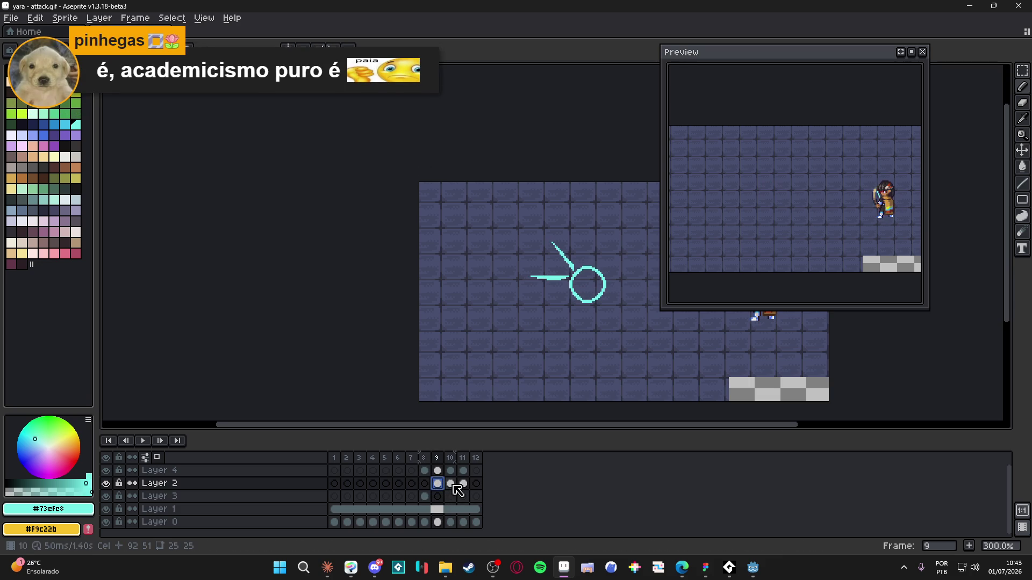
click(454, 485)
click(438, 485)
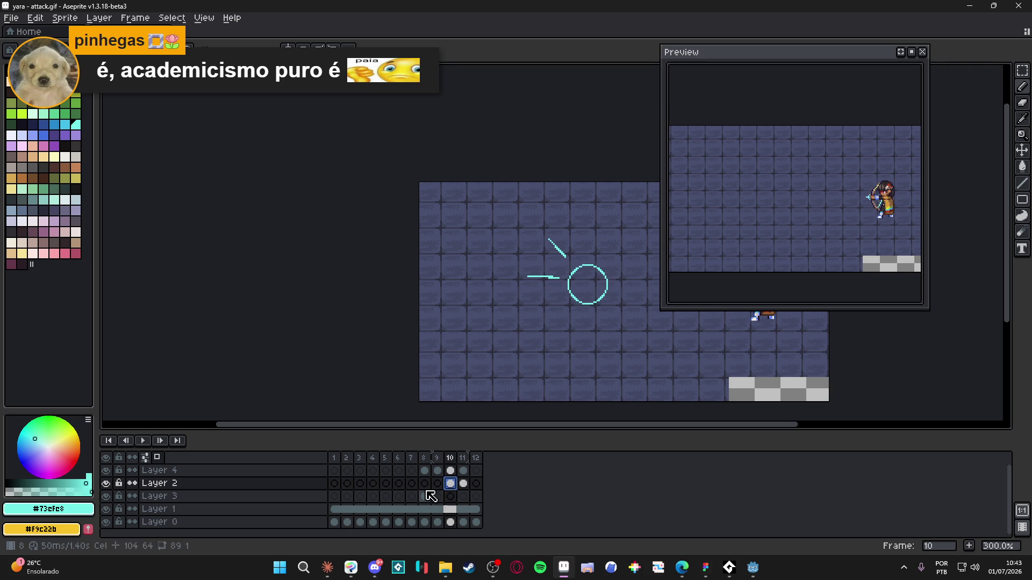
click(426, 485)
click(437, 484)
click(451, 484)
click(463, 484)
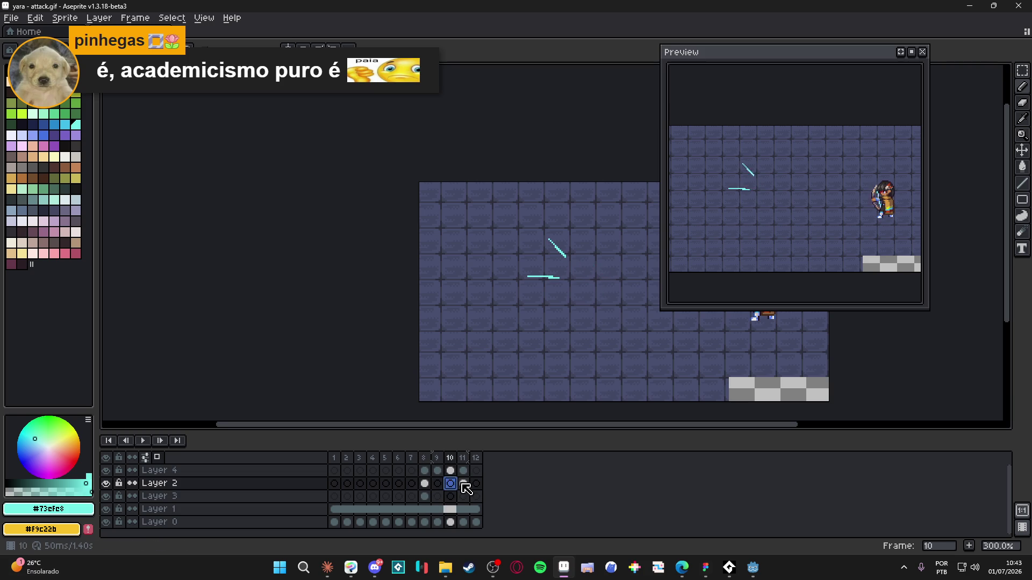
click(429, 484)
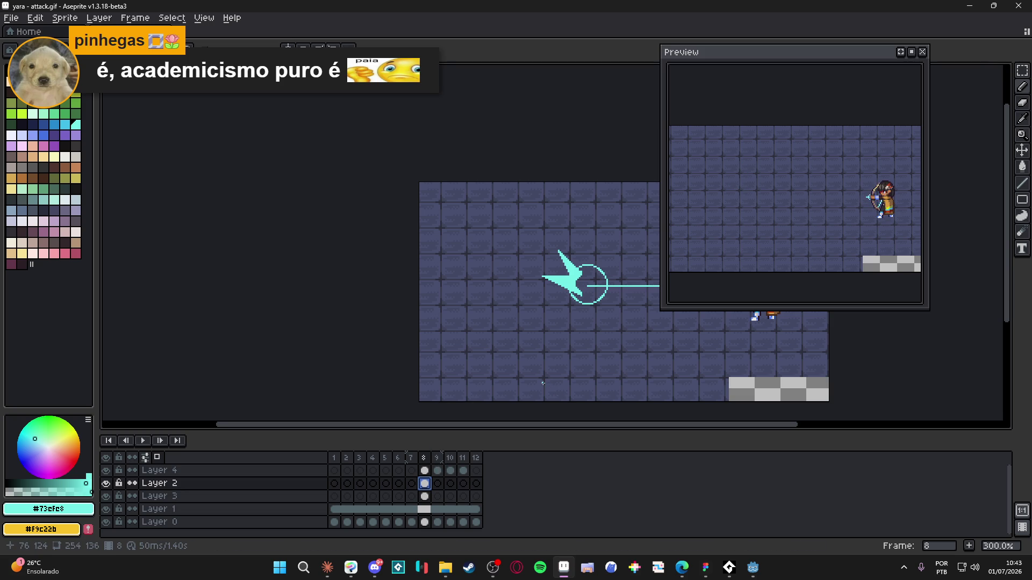
- Select the frame 8 column, then check the Layer 4 and Layer 2 cels on frames 8 and 9
click(411, 458)
click(430, 460)
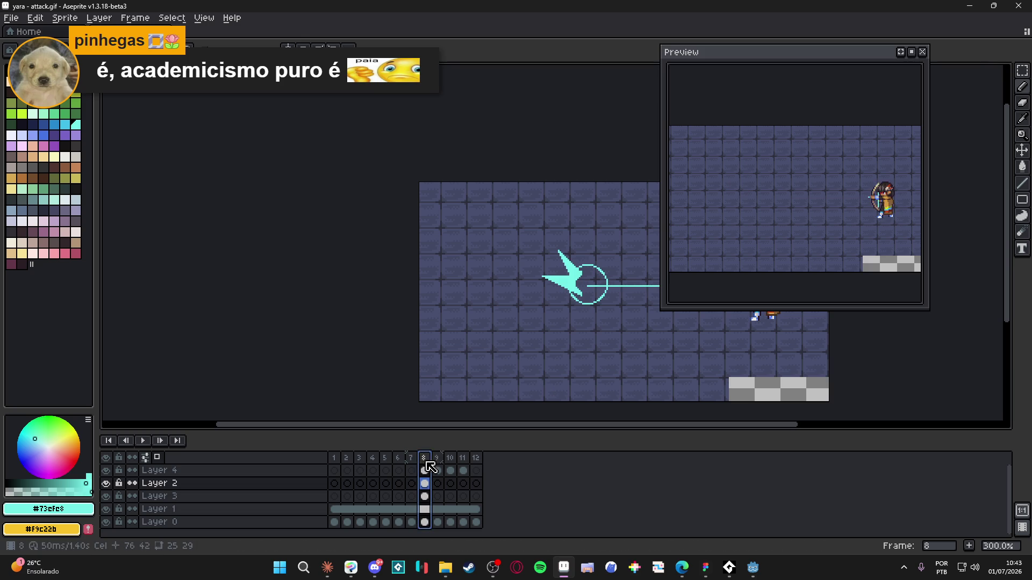
click(431, 475)
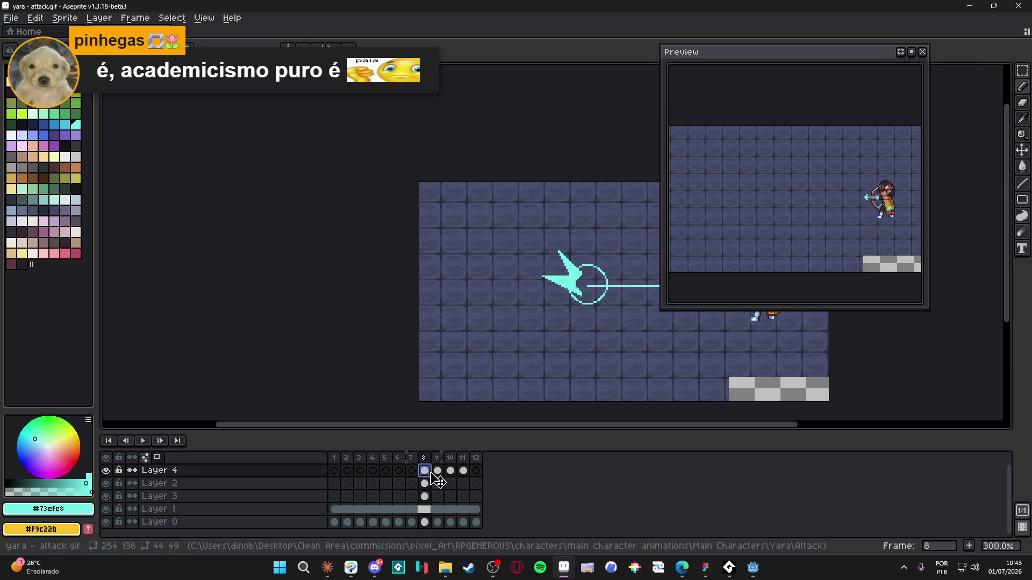
click(440, 473)
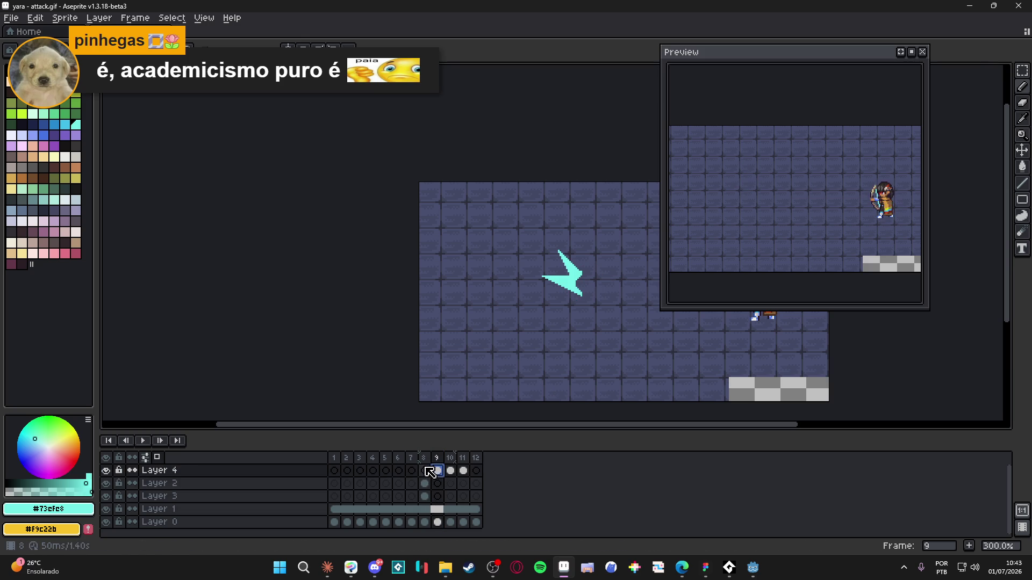
click(431, 473)
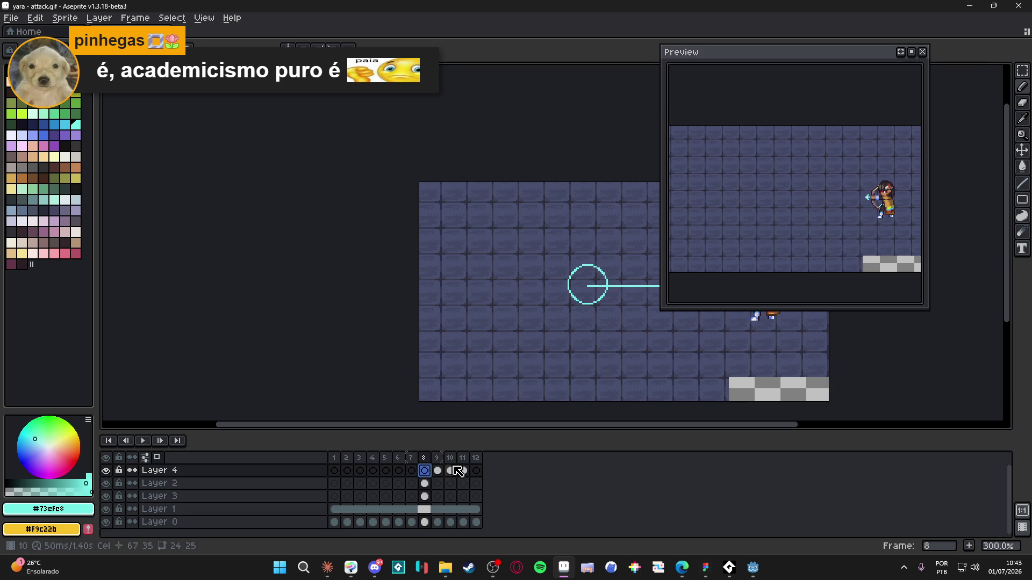
click(437, 473)
click(451, 471)
click(437, 471)
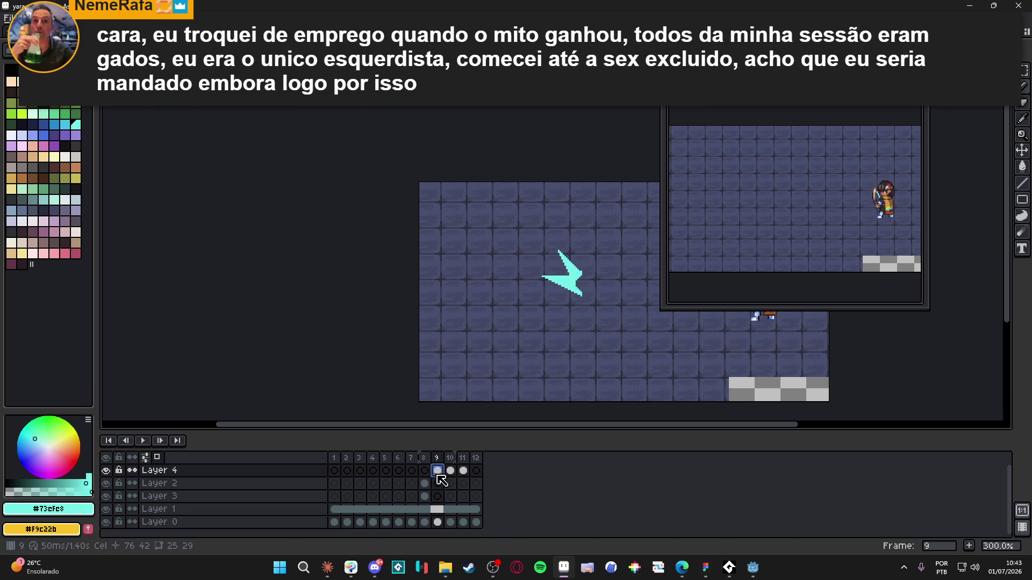
click(430, 484)
click(424, 496)
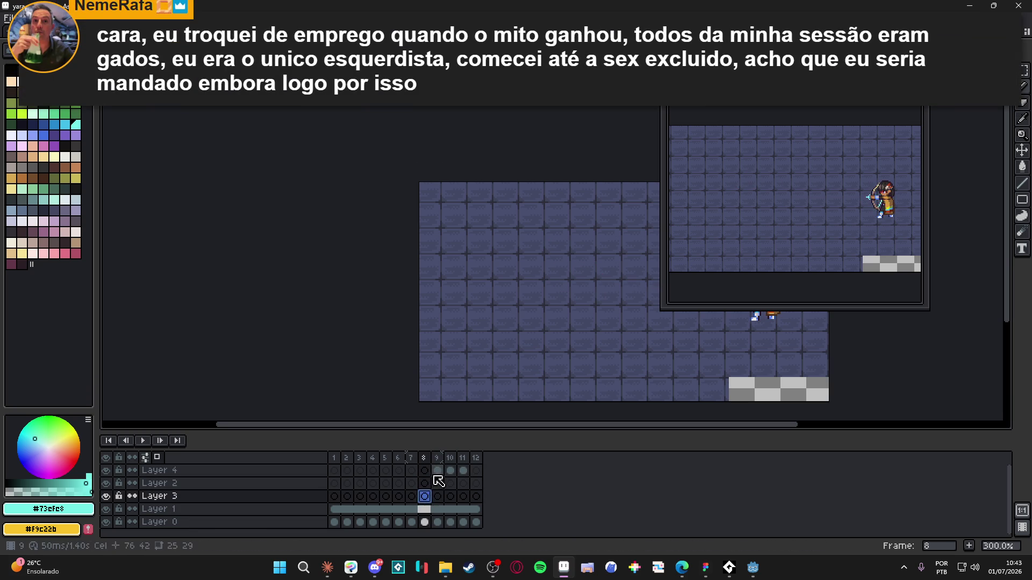
- Select Layer 4's frame 8 cel and hide the floor and archer layers
drag(437, 471, 425, 473)
click(427, 475)
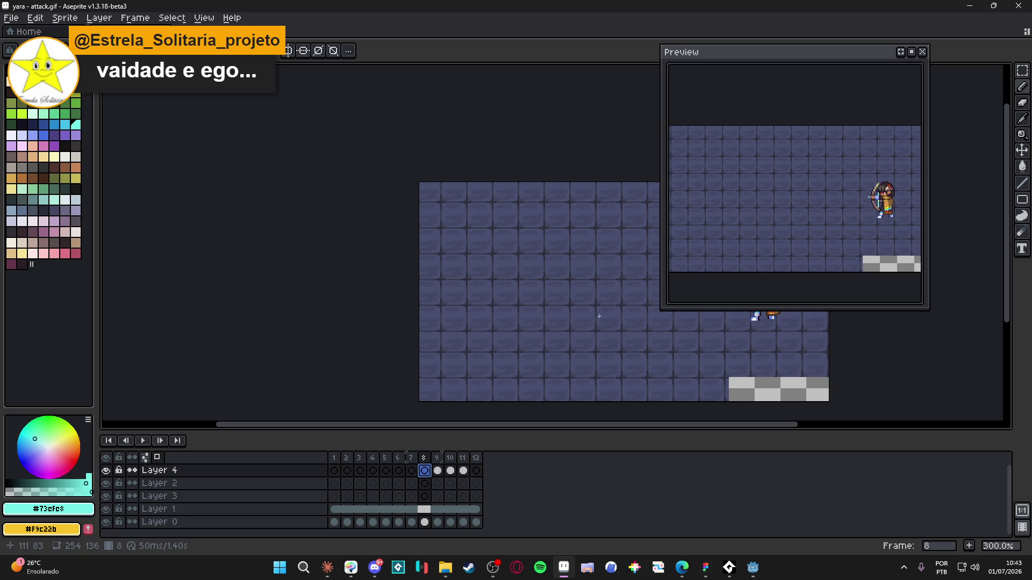
click(108, 522)
click(106, 509)
- Paint a large round blob at the arrow tip, fill it white, and show Layers 0 and 1 again
scroll(516, 333, up, 4)
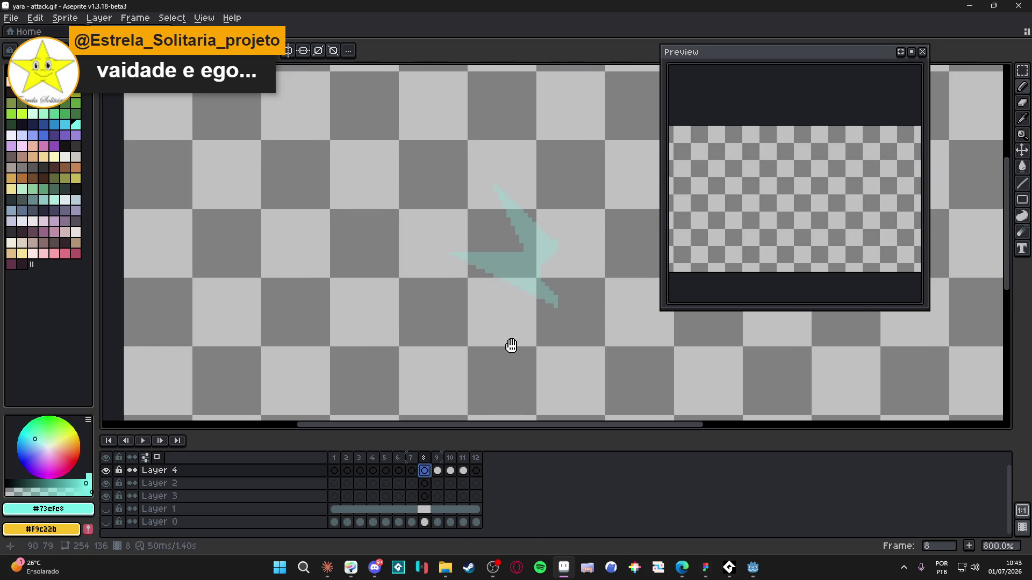
key(plus)
key(plus)
key(plus)
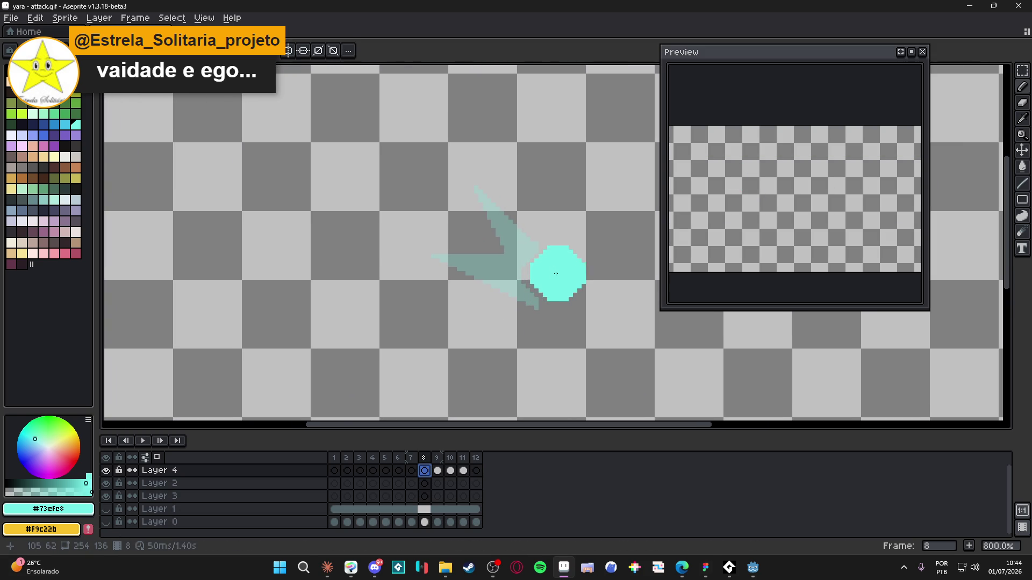
scroll(553, 279, up, 2)
scroll(545, 278, up, 2)
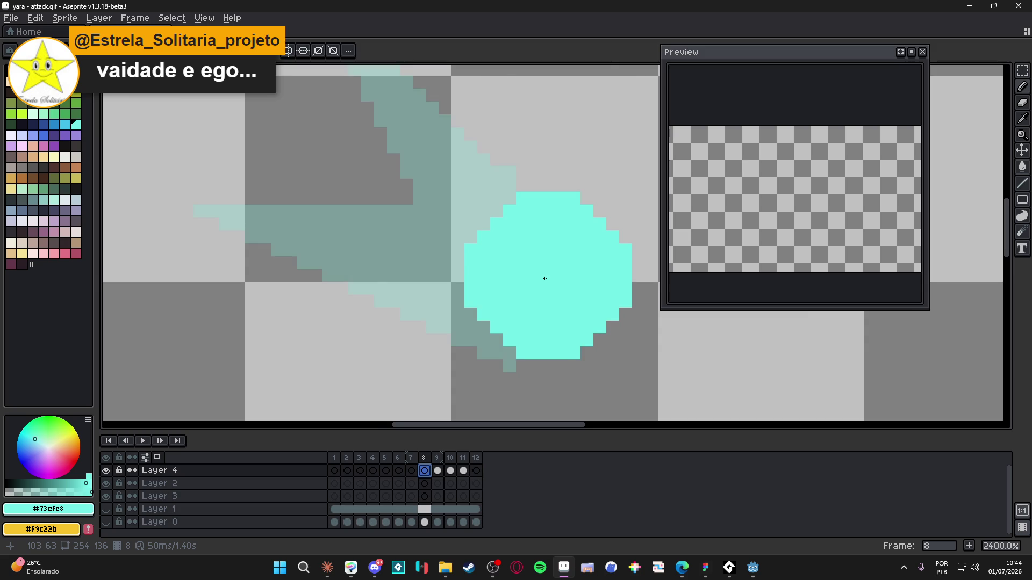
scroll(545, 278, down, 5)
click(544, 279)
key(bracketright)
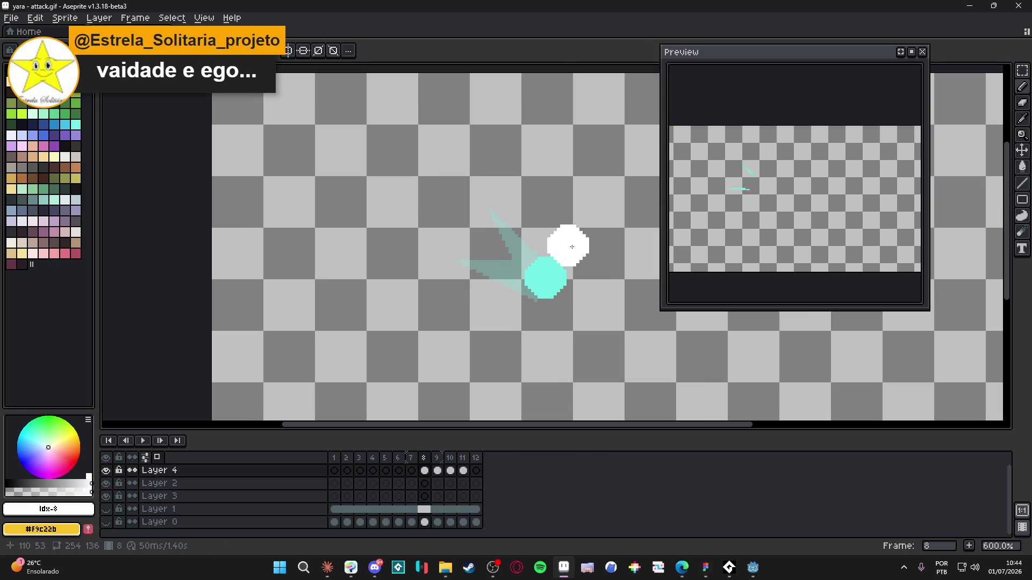
key(g)
click(546, 278)
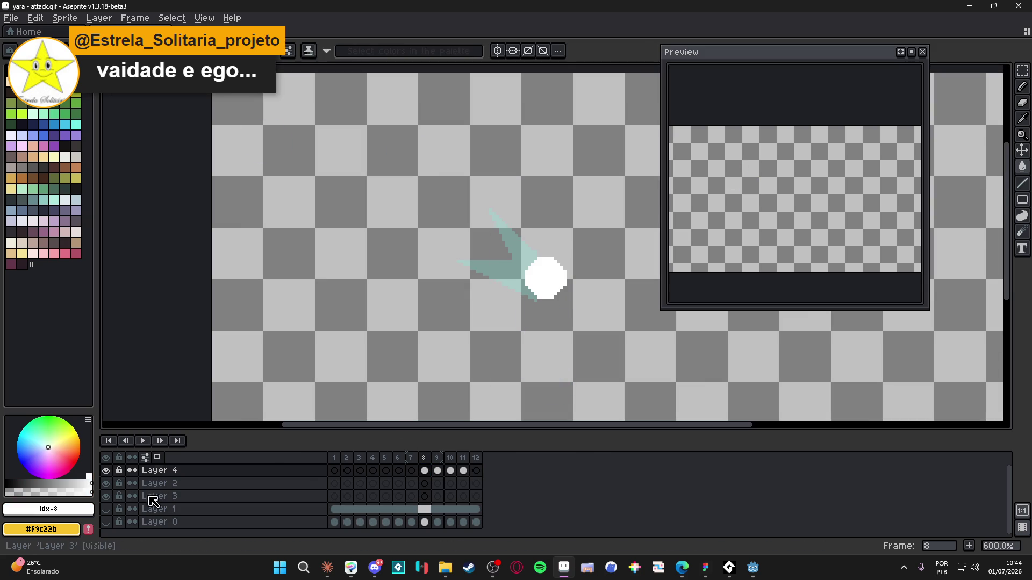
click(106, 522)
click(106, 509)
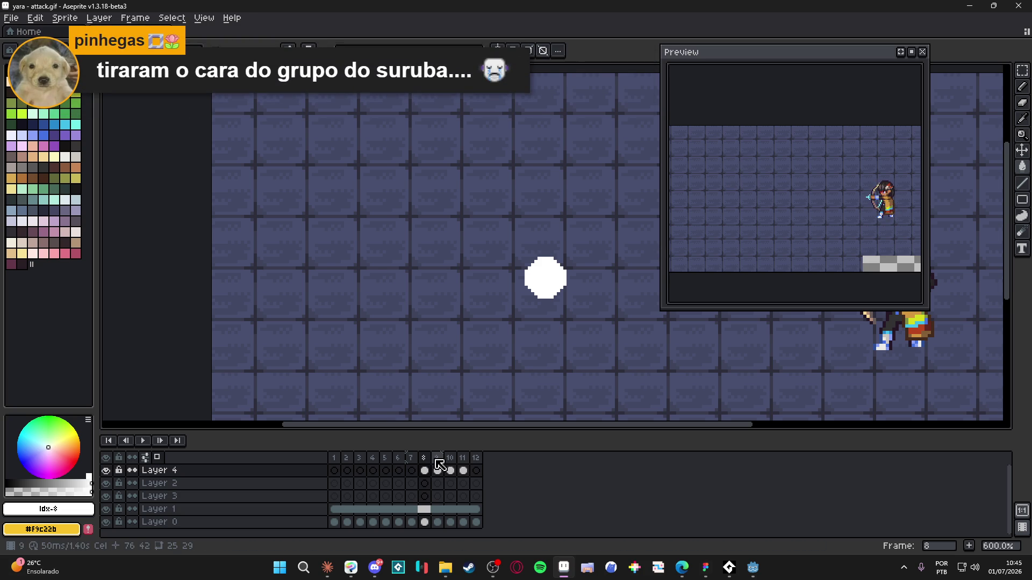
- On frame 9, pick the slash's cyan and undo the rounded blob at its tip
click(437, 470)
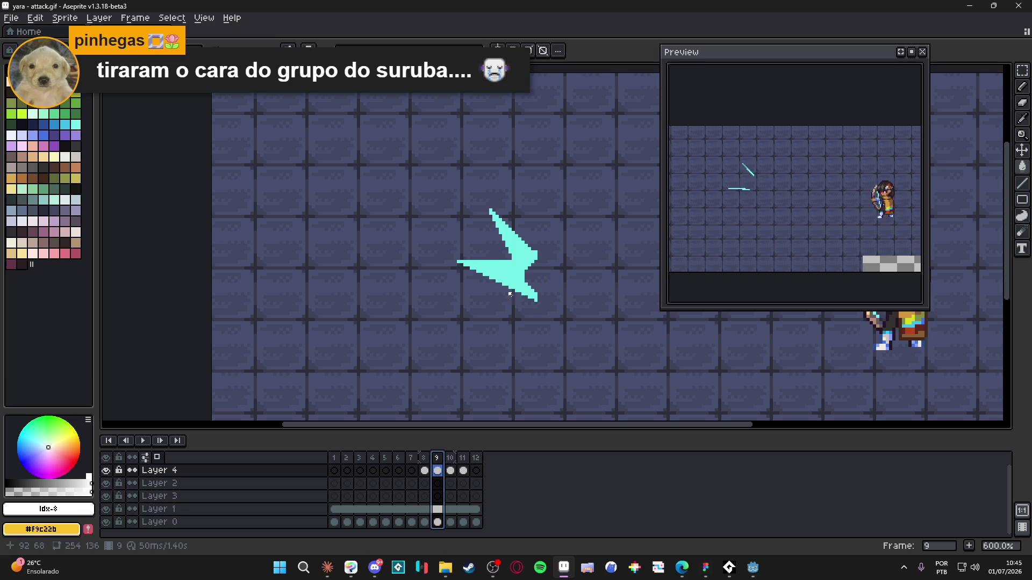
scroll(510, 294, down, 3)
alt+click(517, 246)
key(ctrl+z)
key(Left)
key(Right)
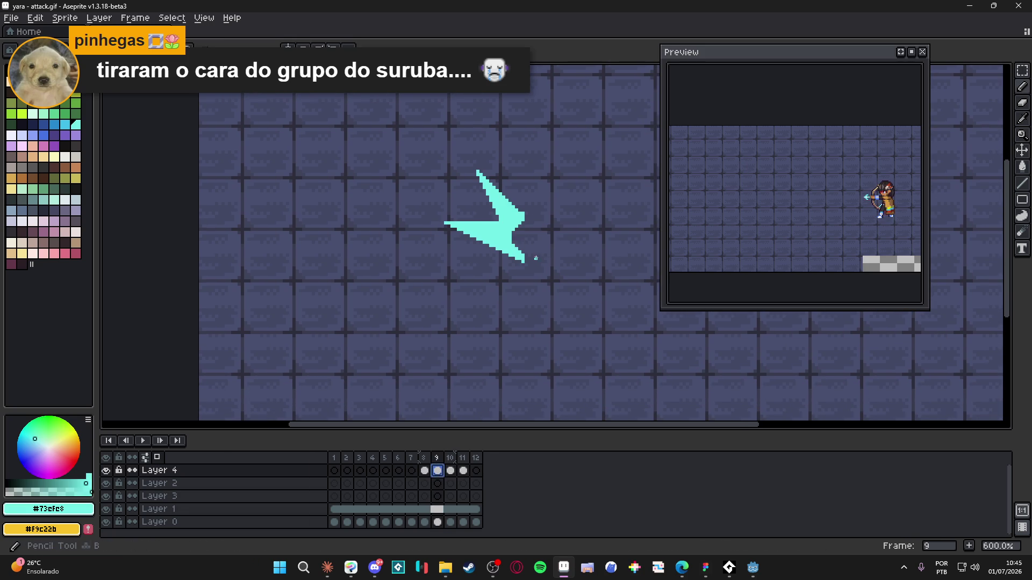
- Outline a chevron triangle from the slash tip and fill it with solid cyan
drag(538, 264, 464, 294)
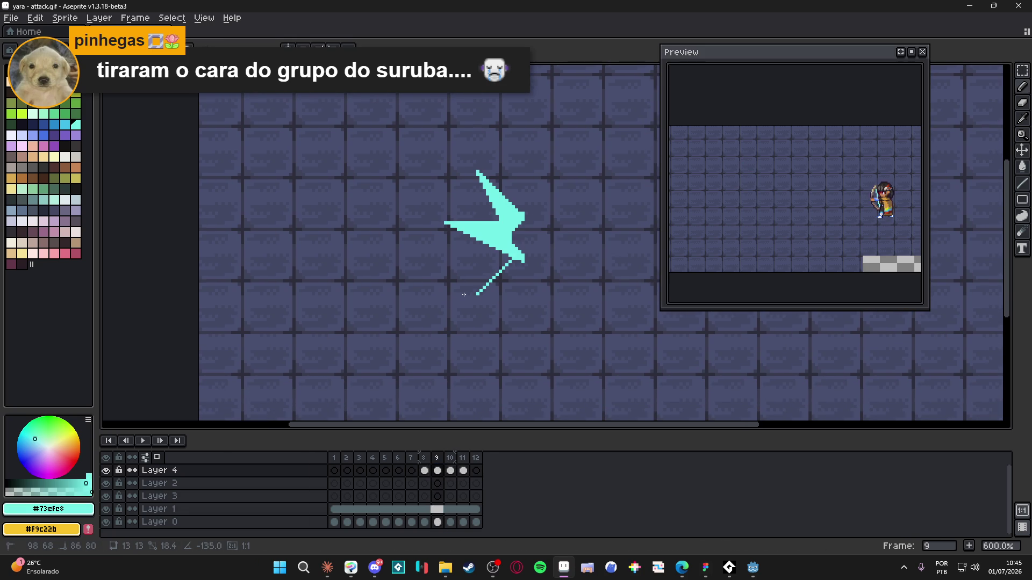
shift+click(542, 263)
shift+click(520, 257)
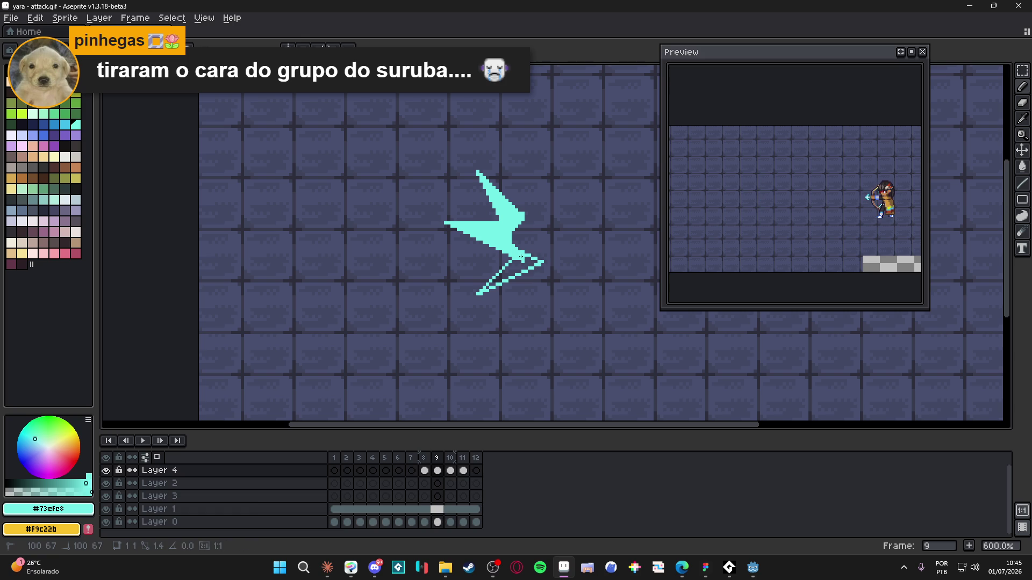
key(g)
click(511, 272)
key(b)
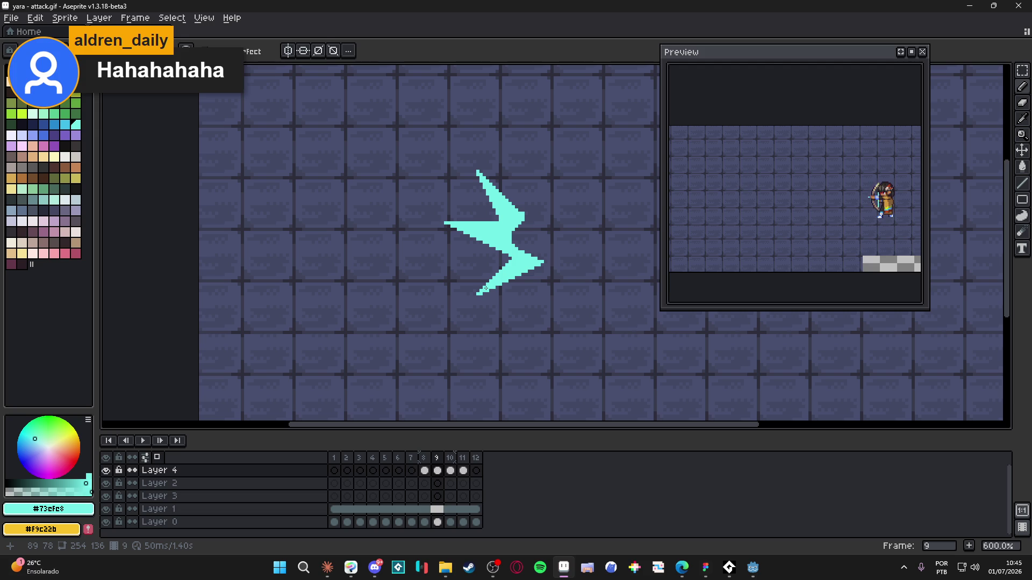
- Go to frame 10, comparing it against frames 8, 9 and 11
click(450, 471)
click(437, 471)
click(424, 470)
click(437, 471)
click(451, 471)
click(464, 471)
click(451, 471)
click(438, 471)
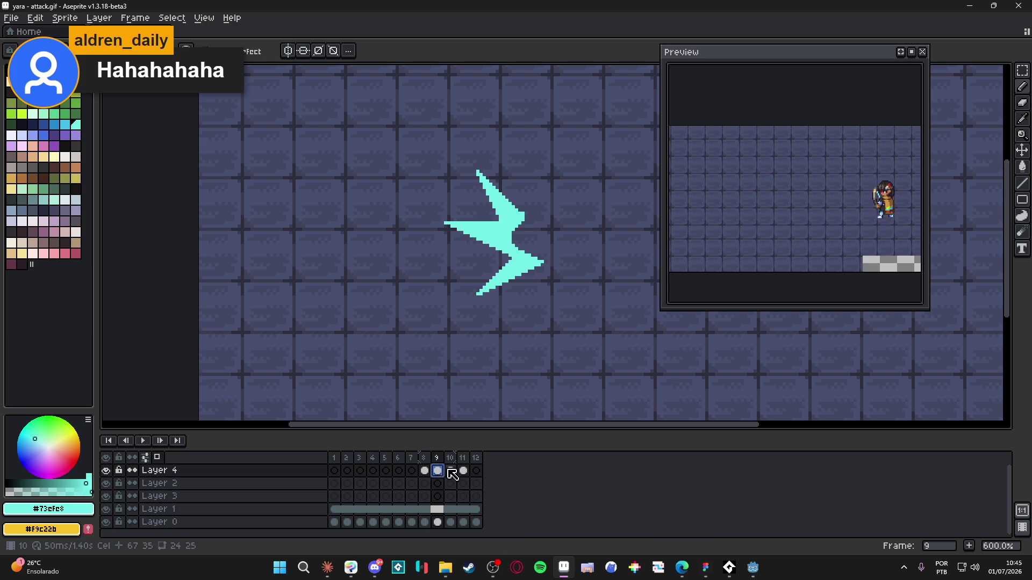
click(450, 471)
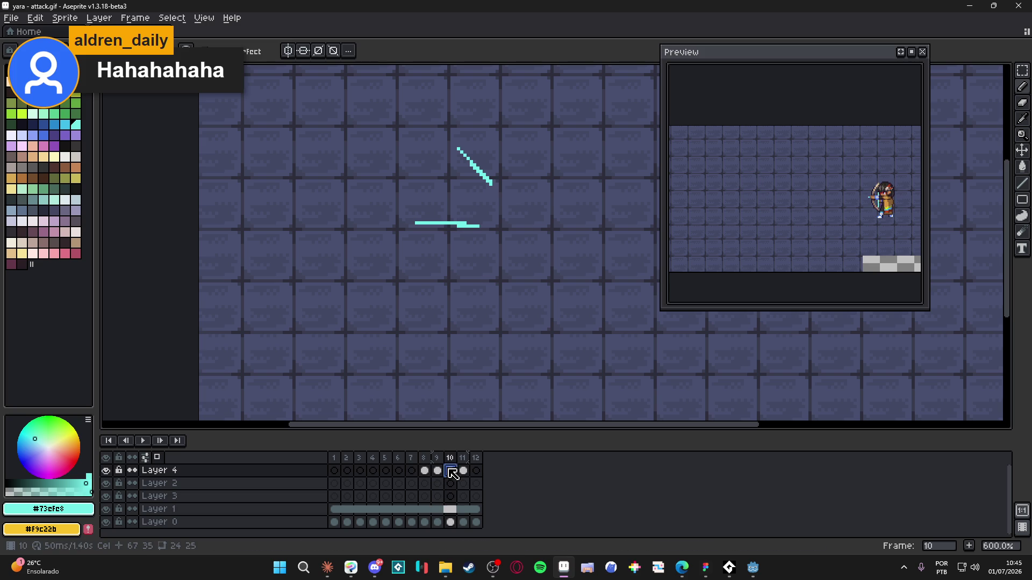
- Hide Layer 0 and Layer 1, then draw a flatter cyan line below frame 10's streaks
click(105, 522)
click(106, 509)
scroll(500, 270, up, 1)
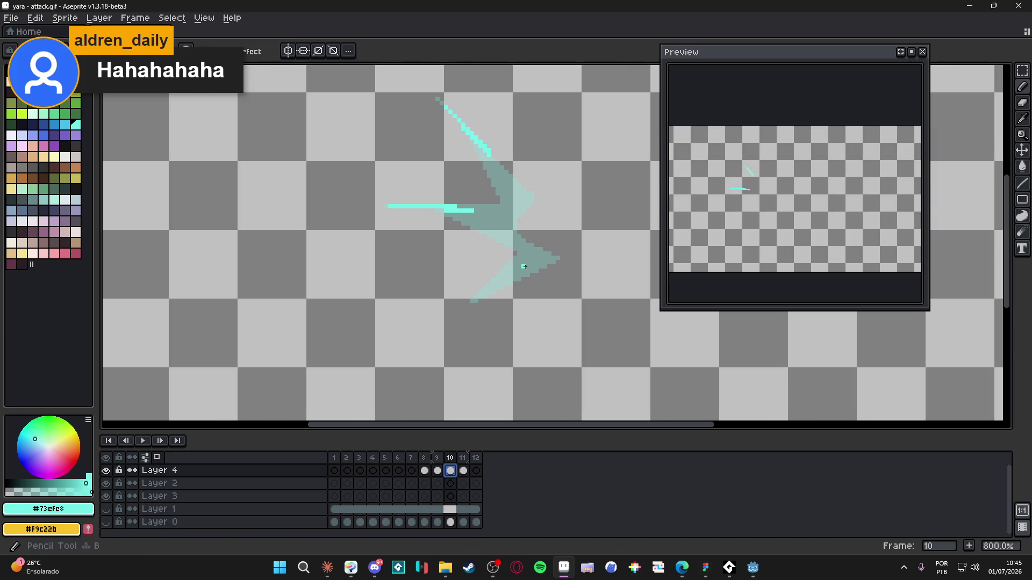
mouse_move(537, 252)
mouse_down()
mouse_move(470, 302)
mouse_move(484, 295)
mouse_up()
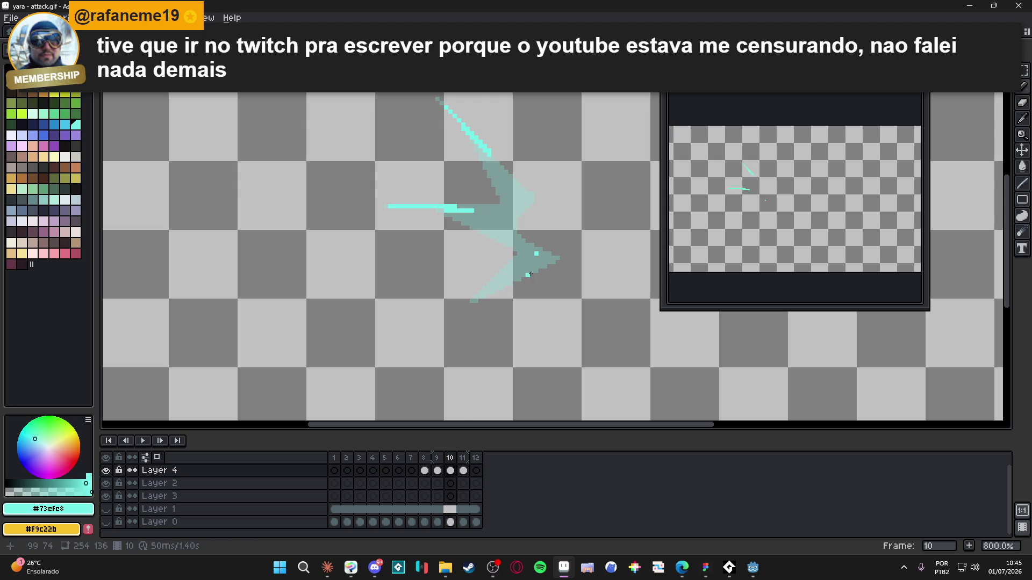
key(ctrl+z)
mouse_move(553, 260)
mouse_down()
mouse_move(468, 288)
mouse_move(475, 295)
mouse_move(537, 252)
mouse_move(527, 261)
mouse_move(544, 257)
mouse_move(532, 253)
mouse_move(536, 262)
mouse_up()
- Fill the gap between the lower lines with cyan and clean up the streak's lower edge
key(g)
click(549, 266)
key(e)
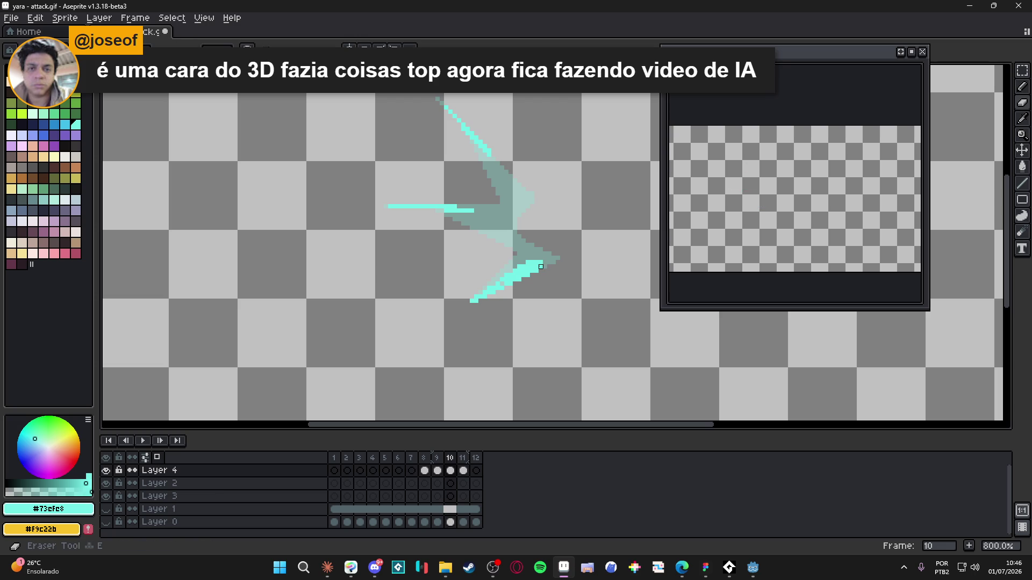
shift+click(472, 305)
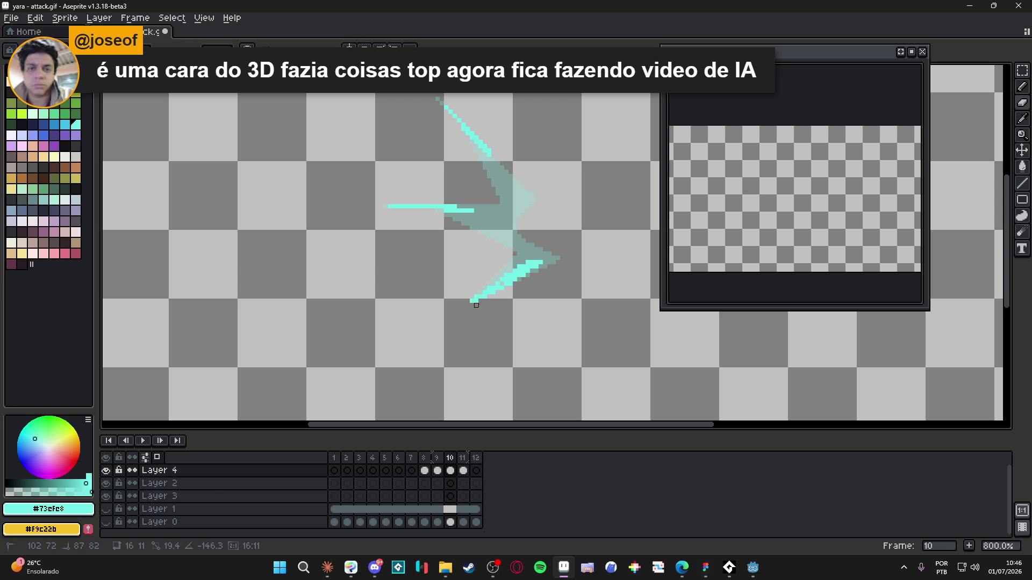
key(b)
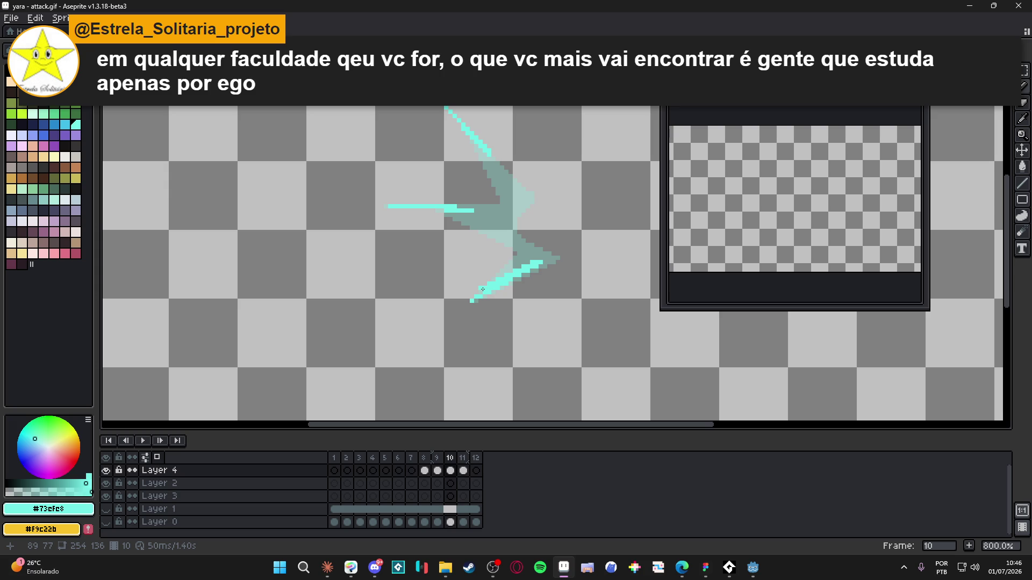
click(473, 296)
drag(482, 296, 472, 298)
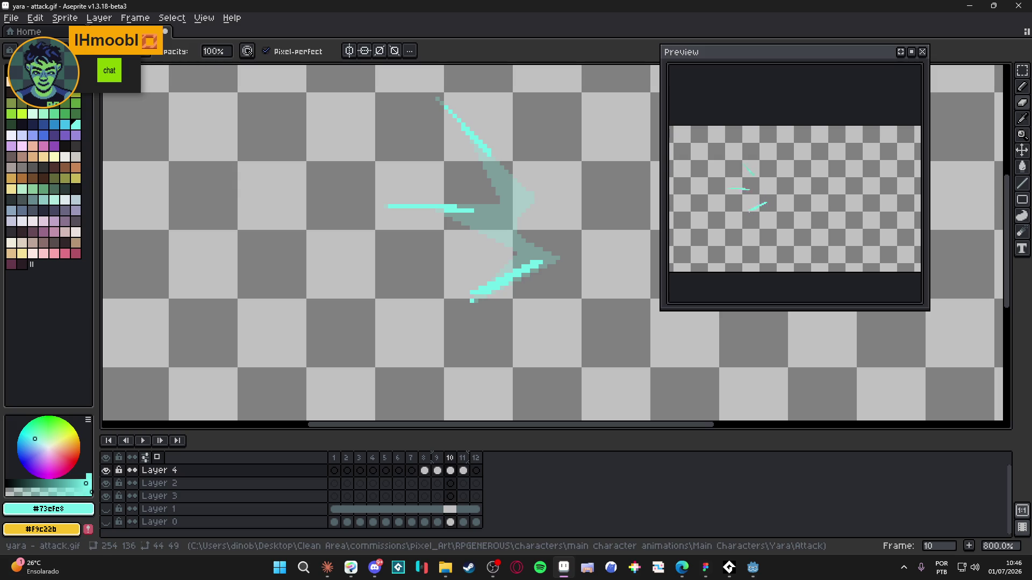
key(alt+Tab)
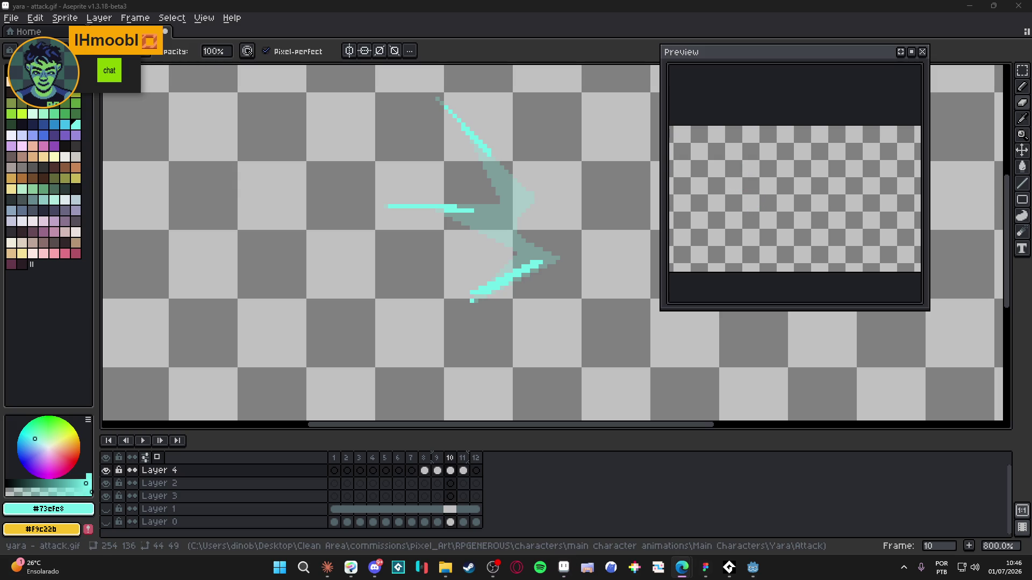
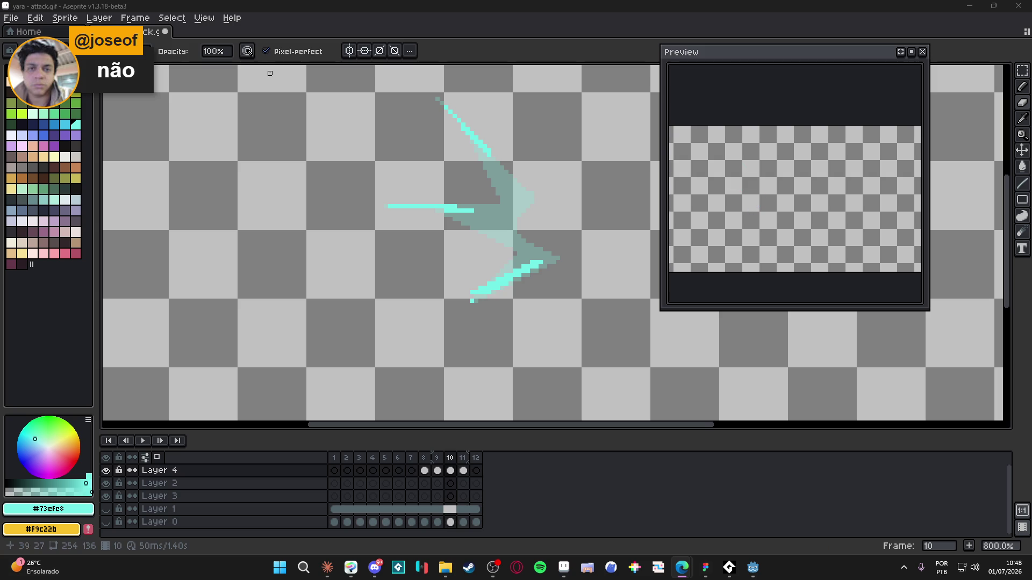
- Draw the lower cyan streak on Layer 4's frame 11, then unhide the tiled background layers
click(453, 472)
click(463, 471)
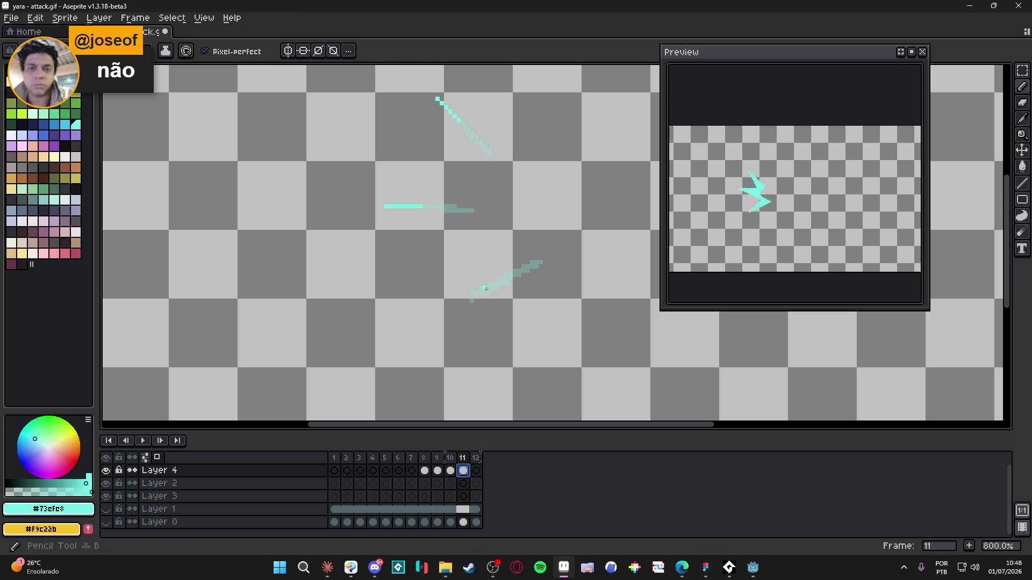
drag(495, 286, 460, 304)
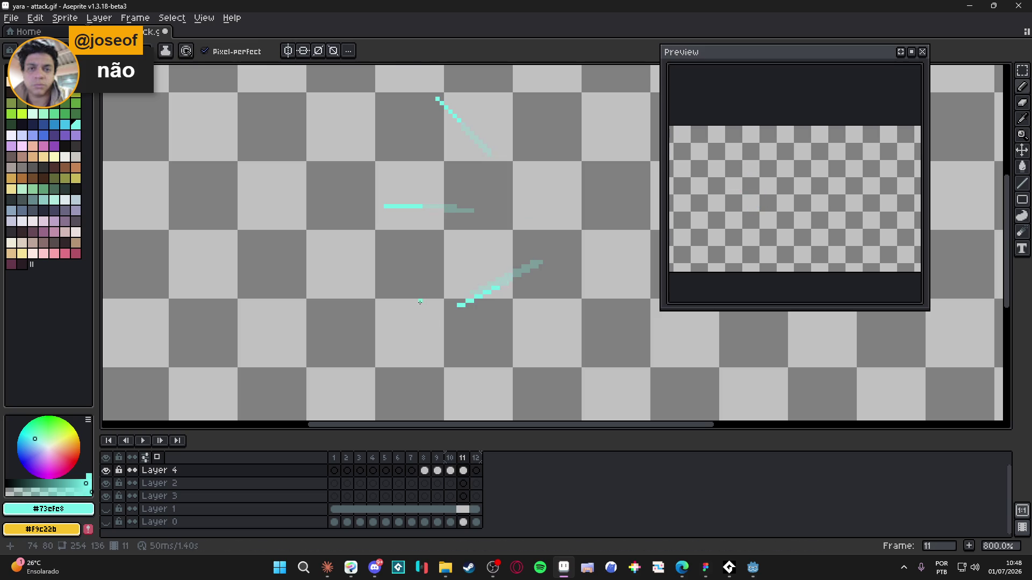
click(107, 522)
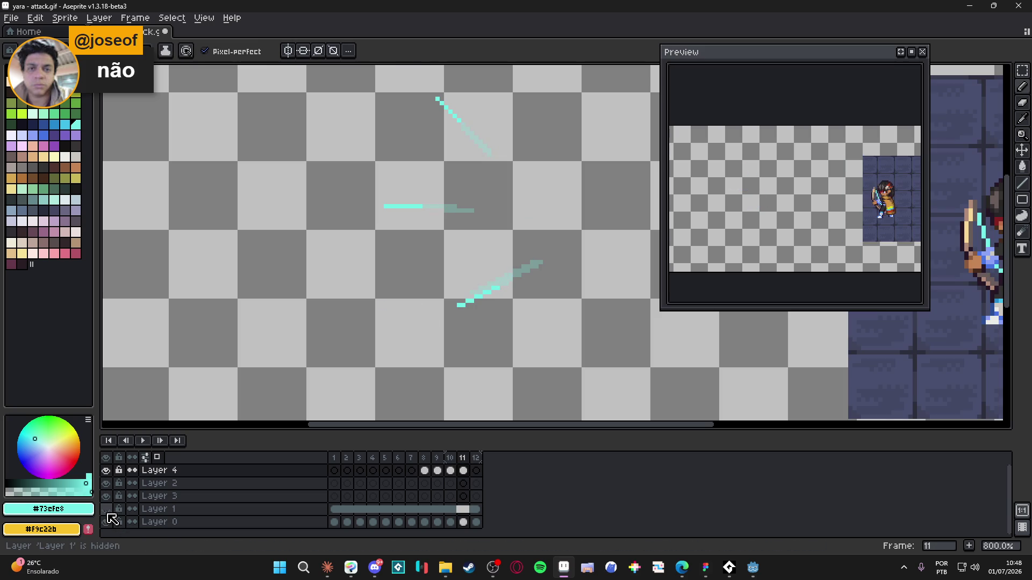
click(107, 521)
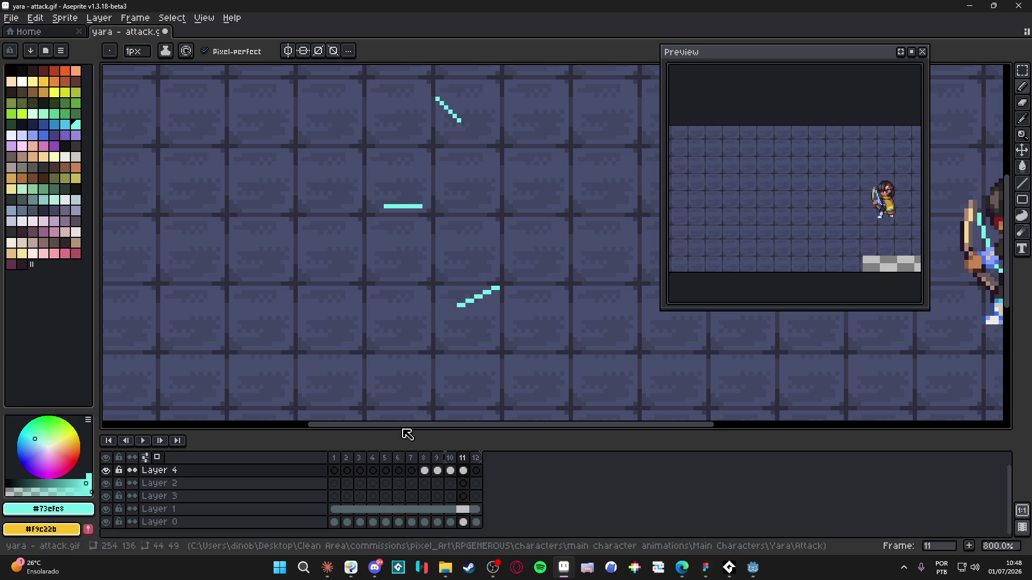
- Add a new Layer 5 above Layer 4
click(308, 473)
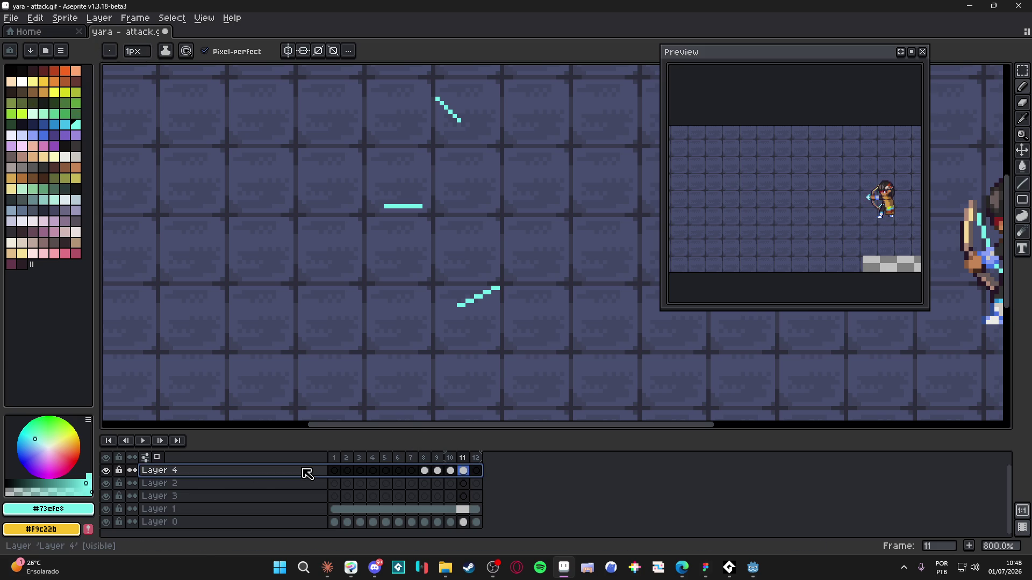
key(shift+n)
scroll(421, 375, down, 2)
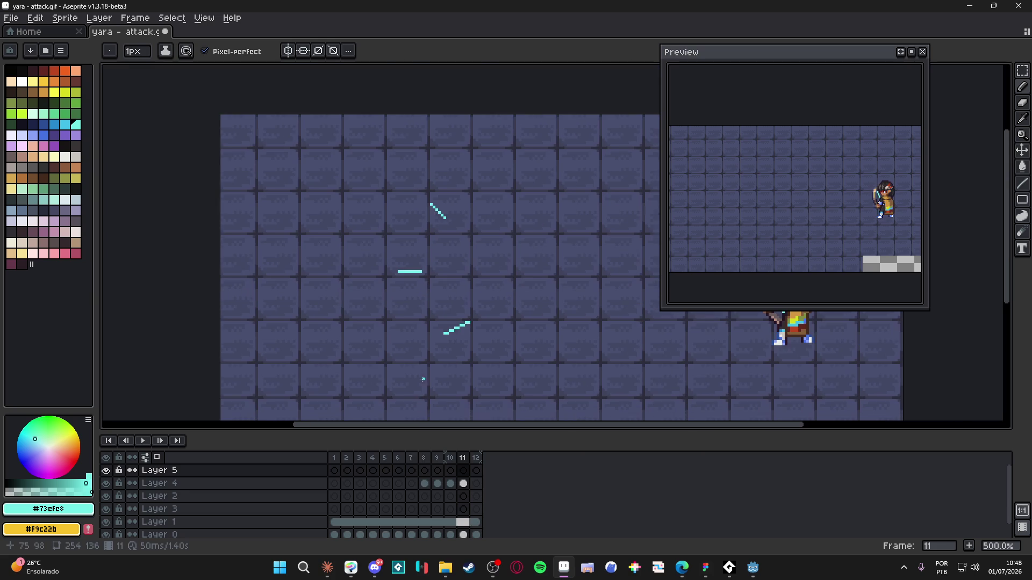
- On frame 8, draw a white line from the arrow tip to the white circle
click(424, 458)
scroll(441, 328, down, 1)
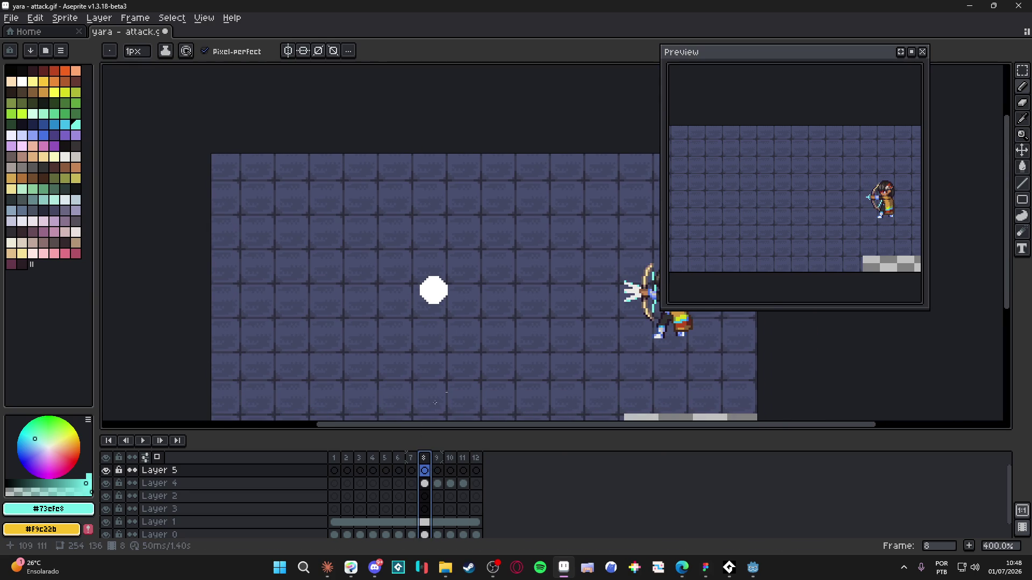
click(417, 461)
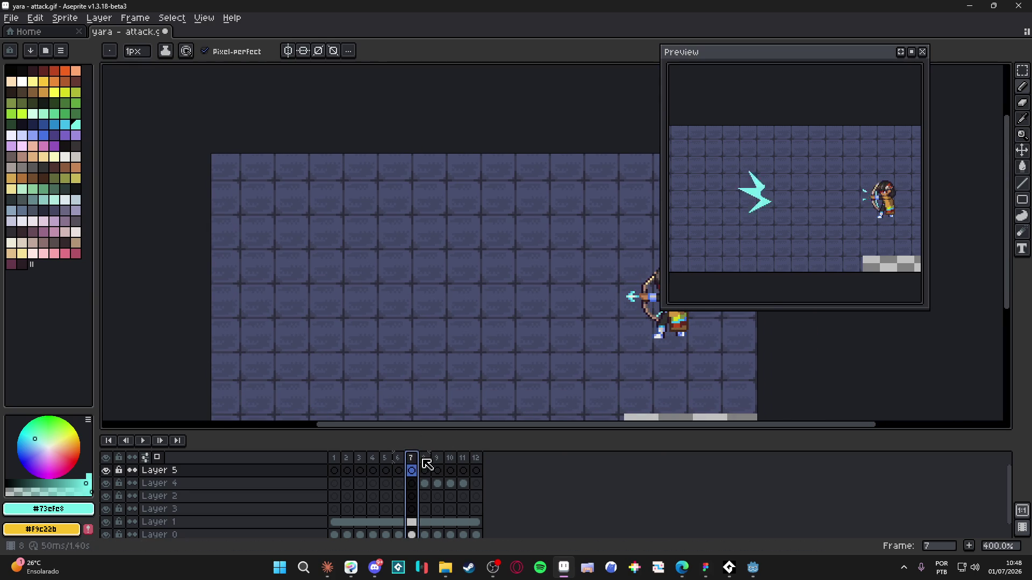
click(424, 470)
alt+click(628, 297)
scroll(628, 298, up, 1)
click(636, 293)
drag(399, 293, 399, 294)
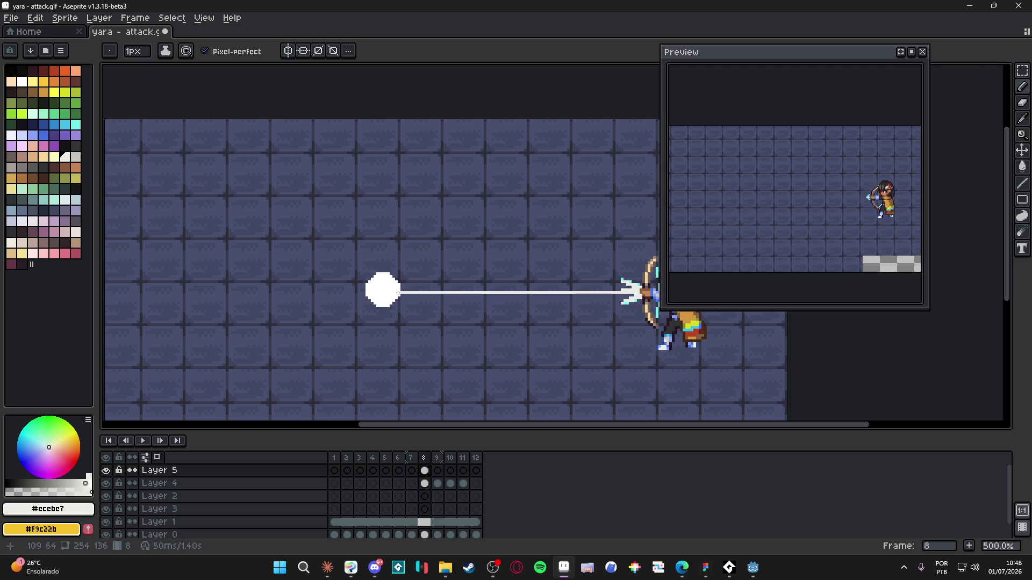
scroll(398, 293, down, 2)
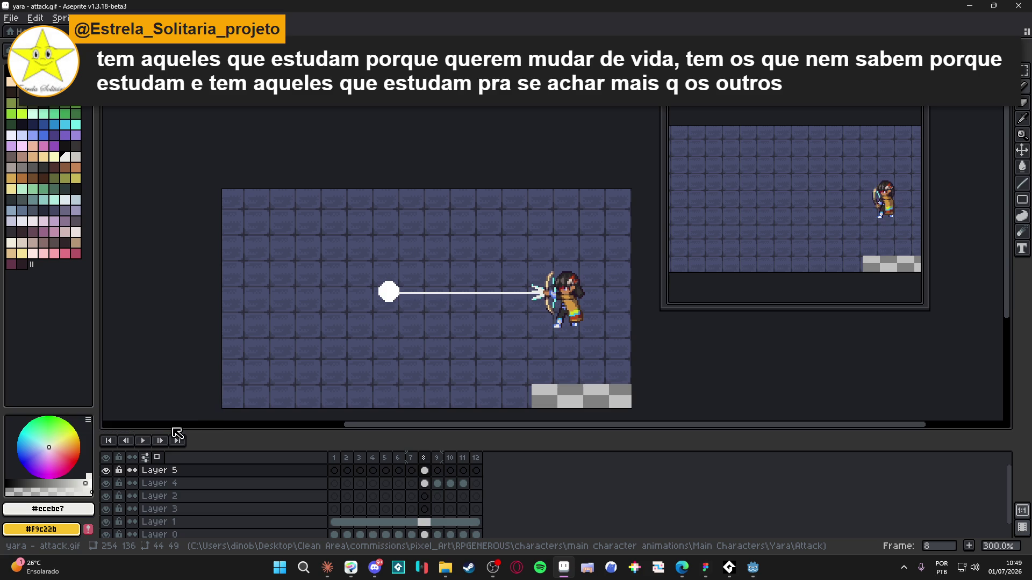
- Centre the sprite in view and bring up the Canvas Size dialog with Ctrl+Alt+C
scroll(350, 348, down, 1)
drag(382, 325, 405, 282)
scroll(404, 281, up, 1)
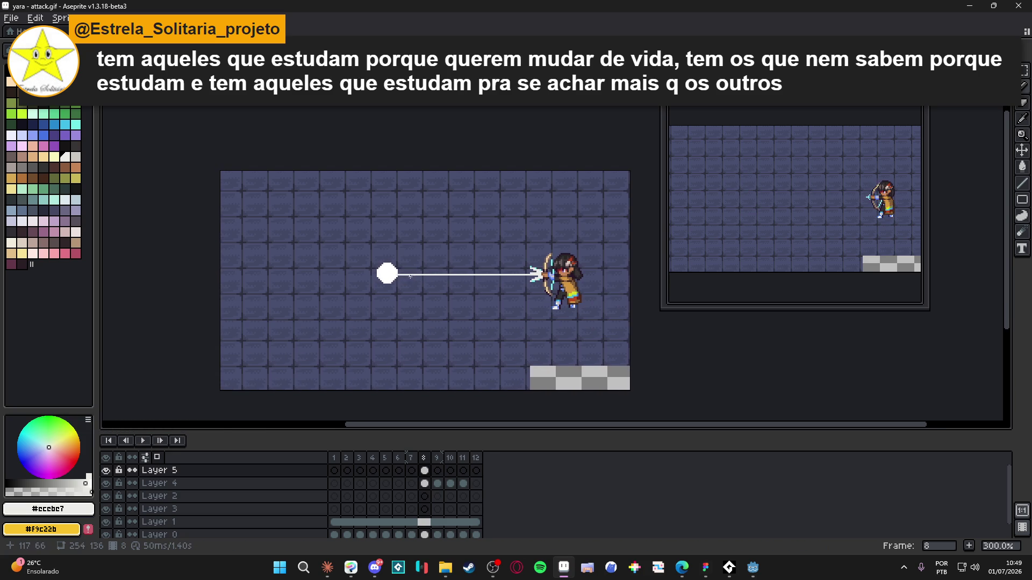
drag(389, 243, 405, 241)
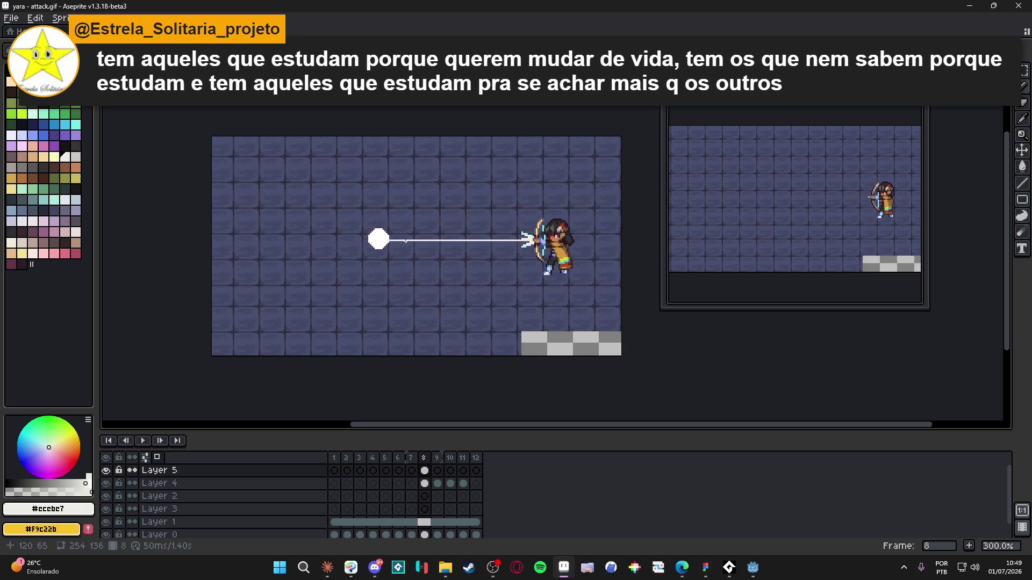
key(ctrl+alt+c)
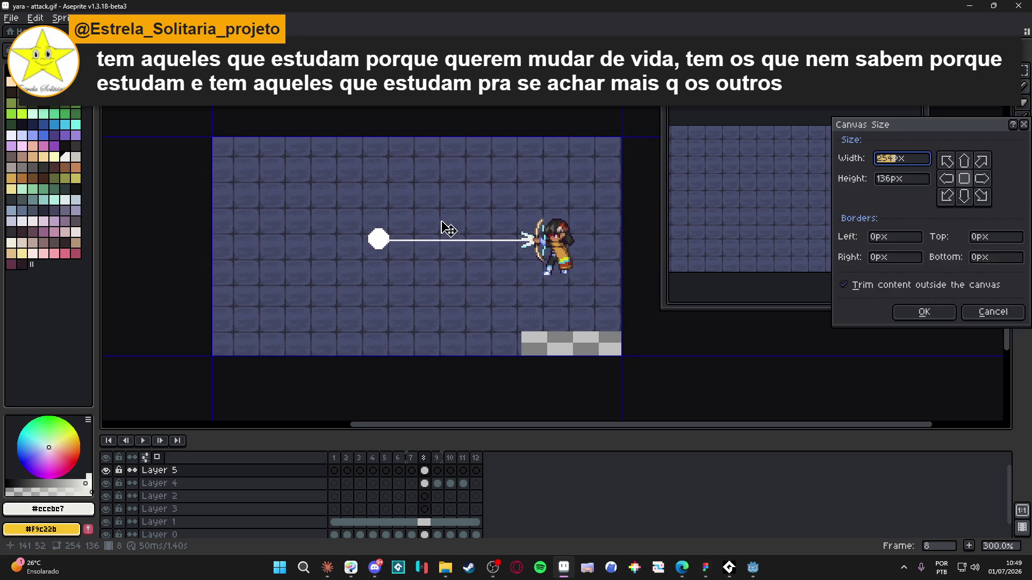
- Drag the top and bottom edges in to crop the canvas to 254×83 px
drag(500, 136, 507, 166)
mouse_move(507, 341)
mouse_down()
mouse_move(521, 295)
mouse_move(511, 303)
mouse_up()
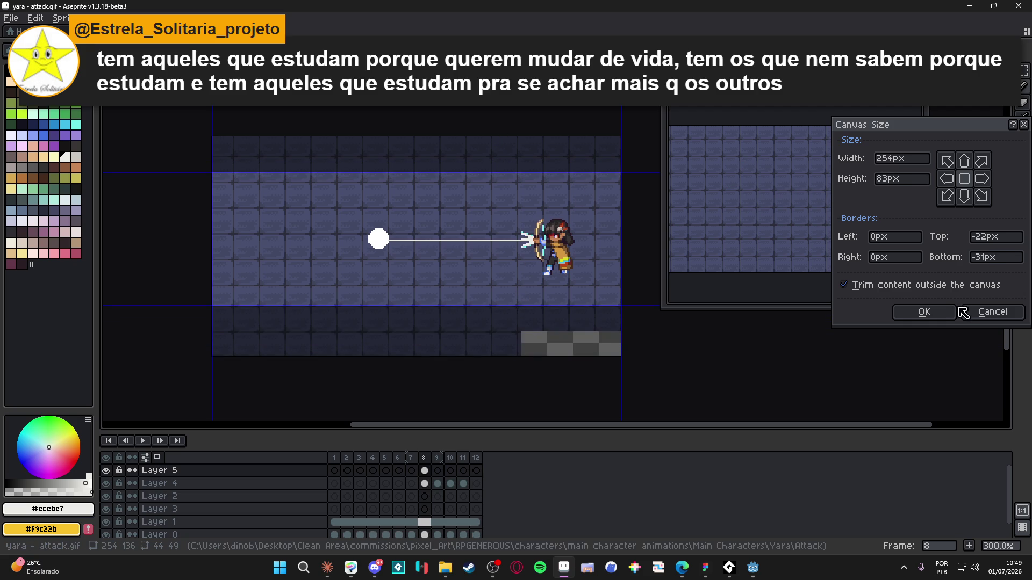
click(923, 312)
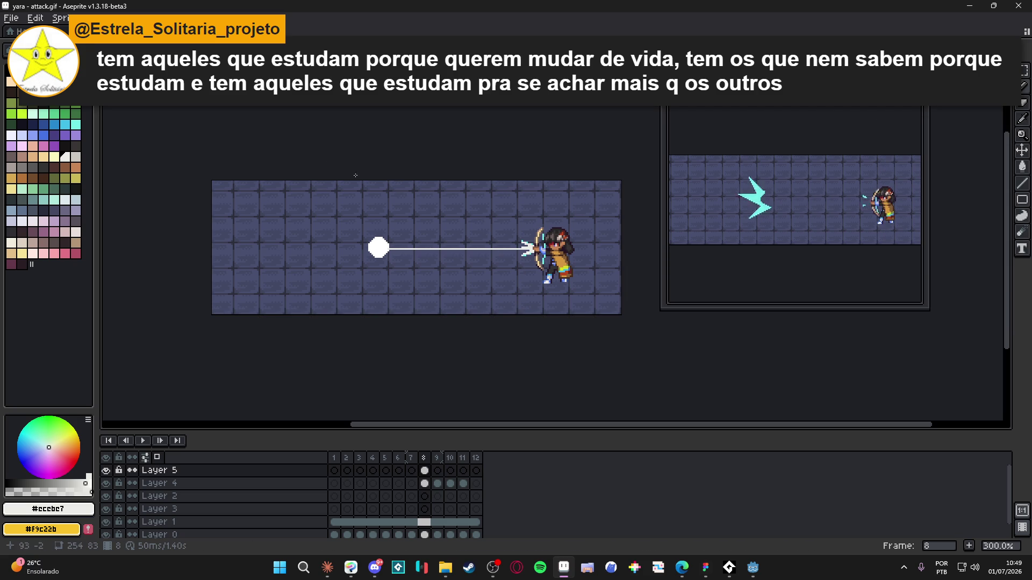
- Trim the left edge in a second Canvas Size pass, leaving 205×83 px
key(ctrl+alt+c)
mouse_move(214, 250)
mouse_down()
mouse_move(330, 249)
mouse_move(291, 249)
mouse_up()
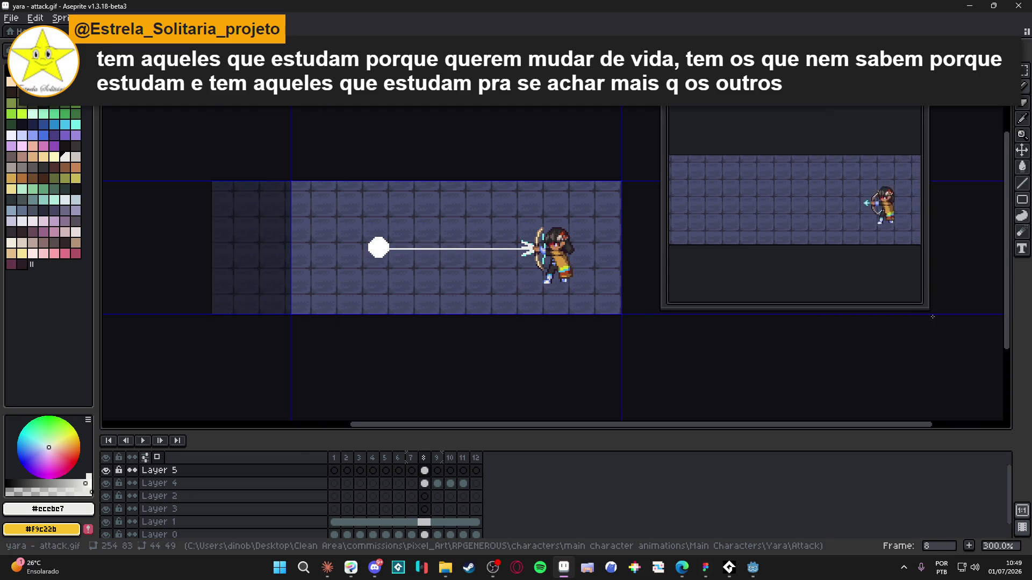
click(930, 313)
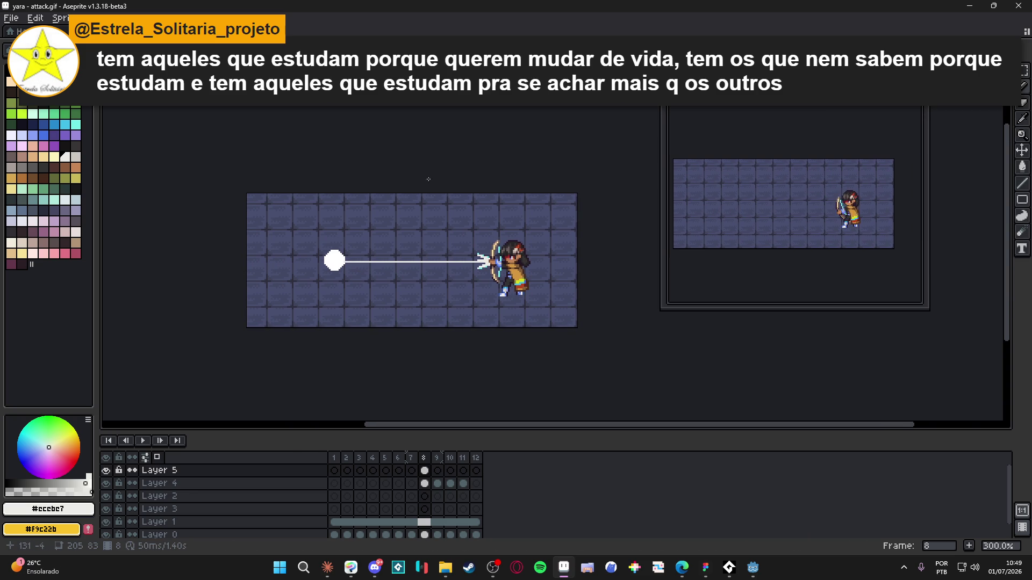
- In Save As, browse to RPGENEROUS > vfx > character_spells > yara > basic_attack
click(11, 18)
click(22, 97)
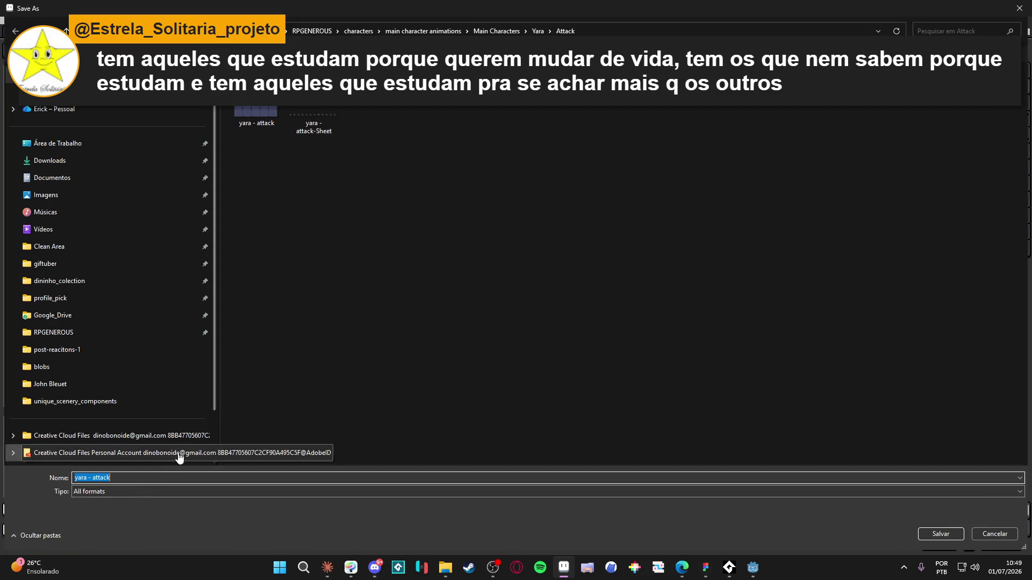
click(958, 531)
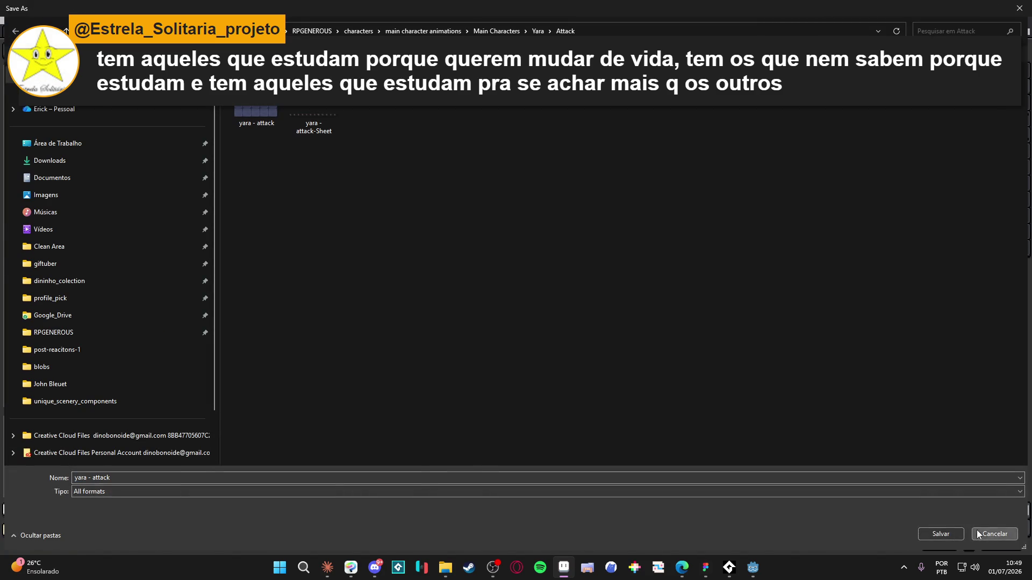
click(11, 18)
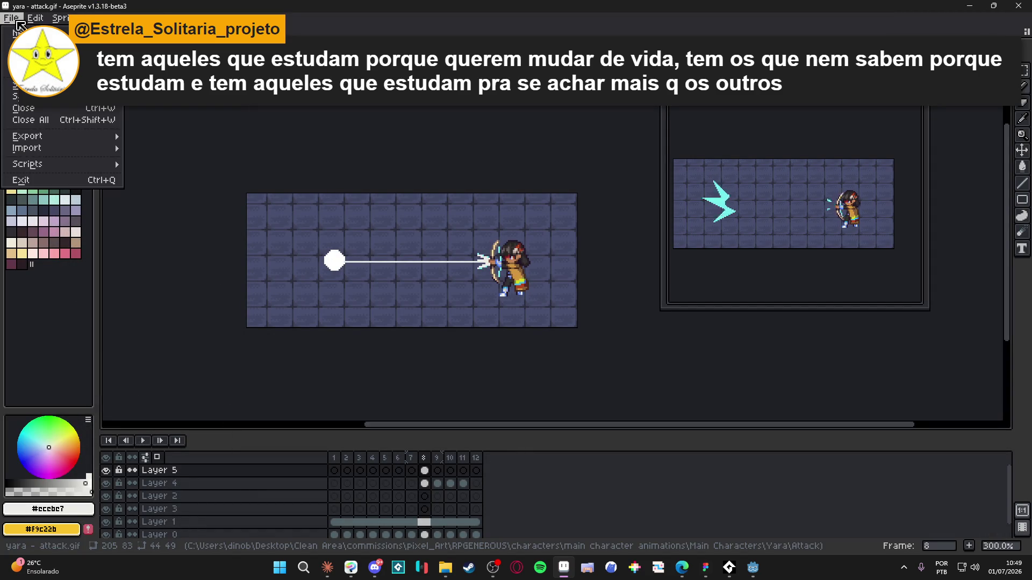
click(89, 107)
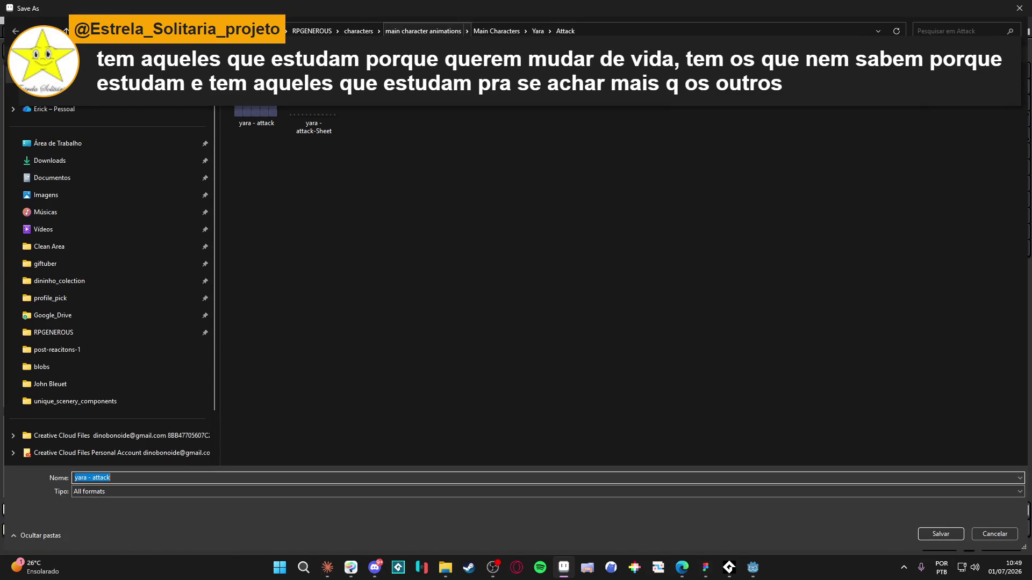
click(311, 30)
double_click(709, 102)
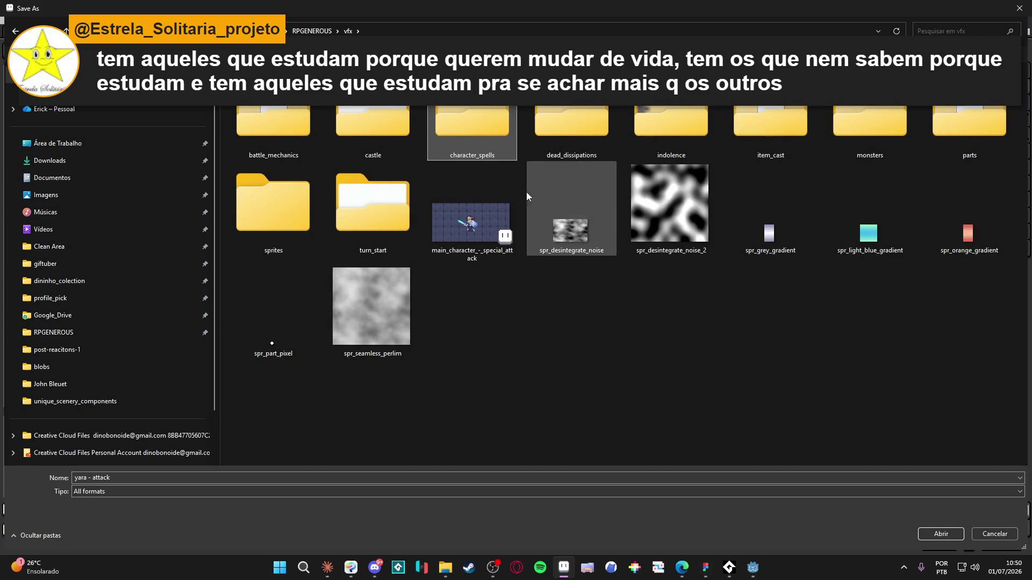
double_click(502, 124)
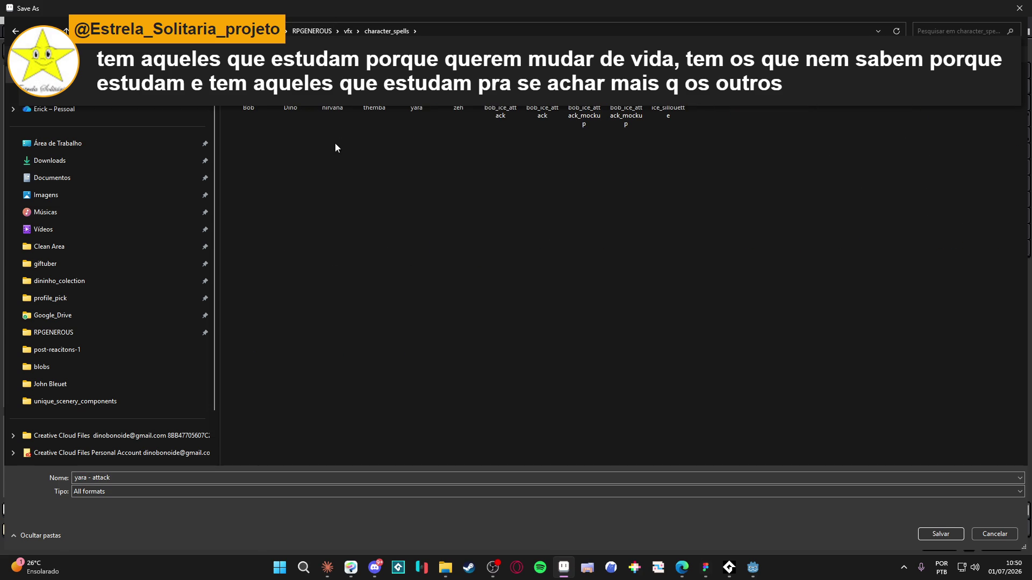
double_click(413, 84)
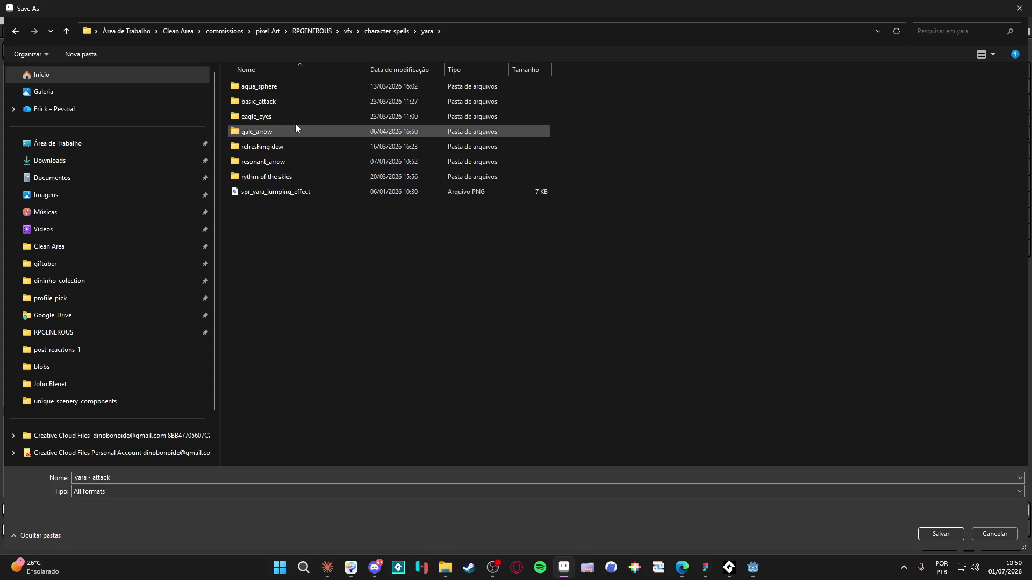
double_click(298, 101)
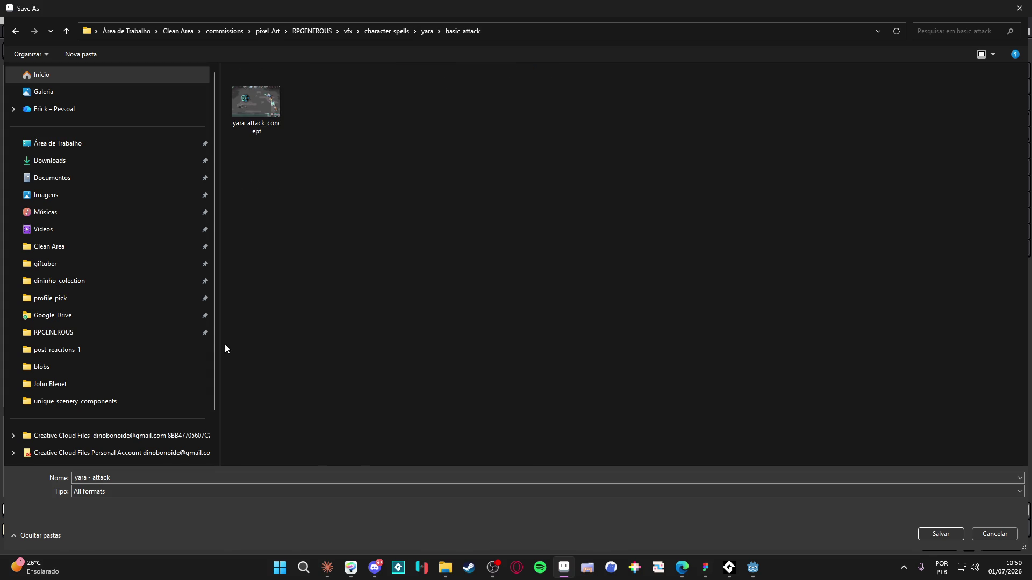
- Save the sprite under the name yara_basic_attack_vfx.gif
click(147, 476)
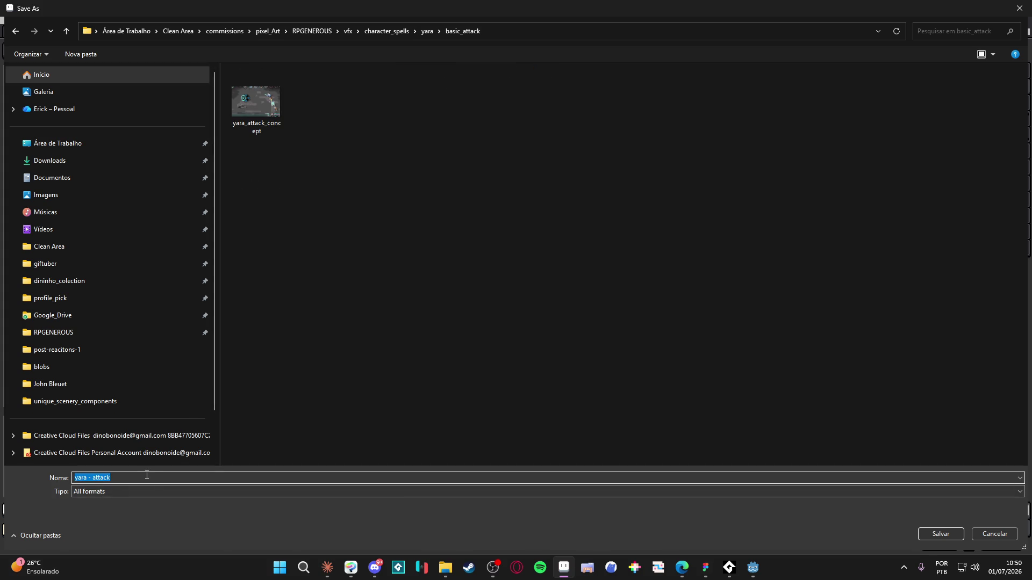
text(y)
text(_ba)
text(c_a)
text(x)
key(Return)
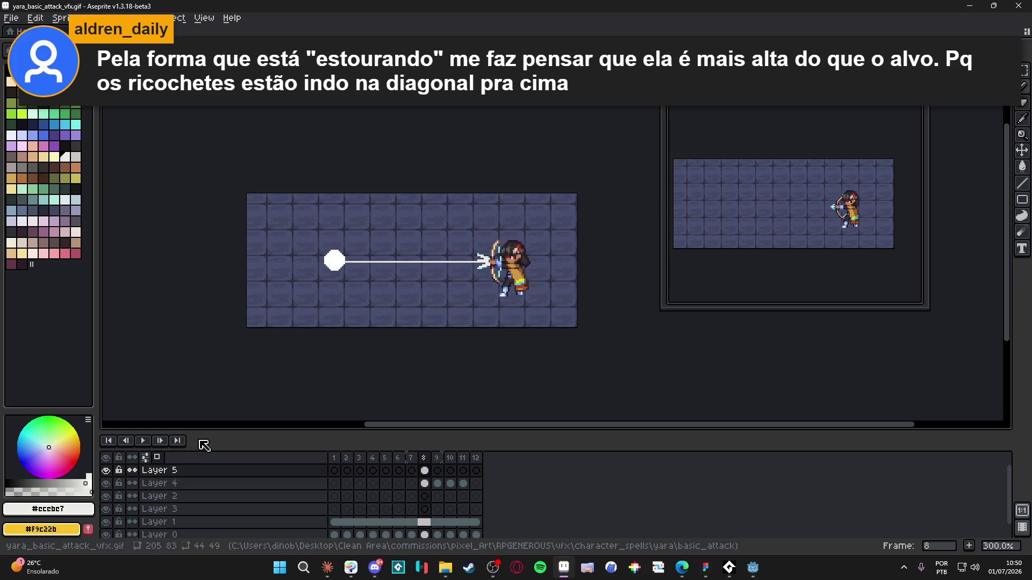
- Save again as GIF, replacing the existing yara_basic_attack_vfx.gif
click(11, 18)
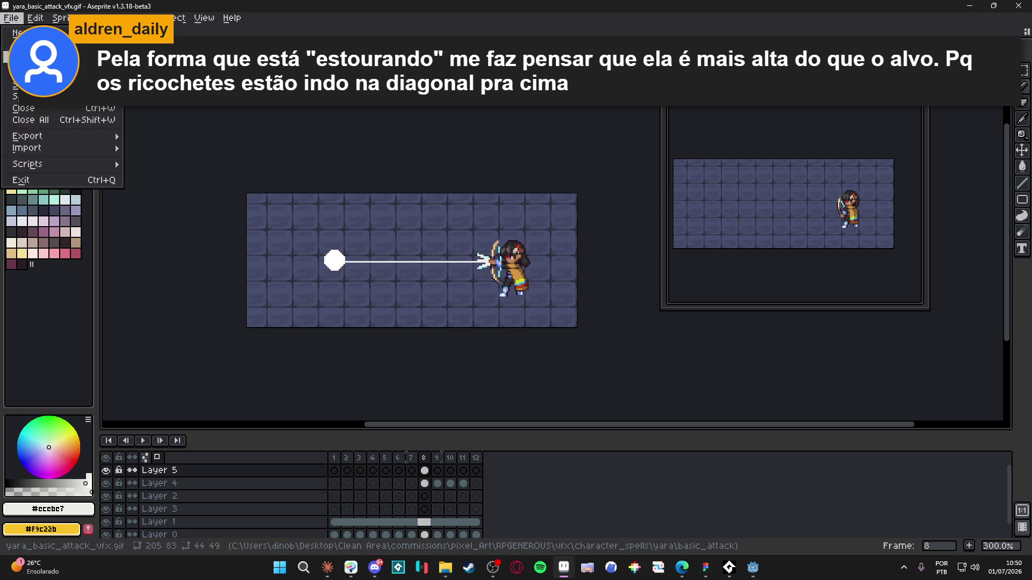
click(21, 96)
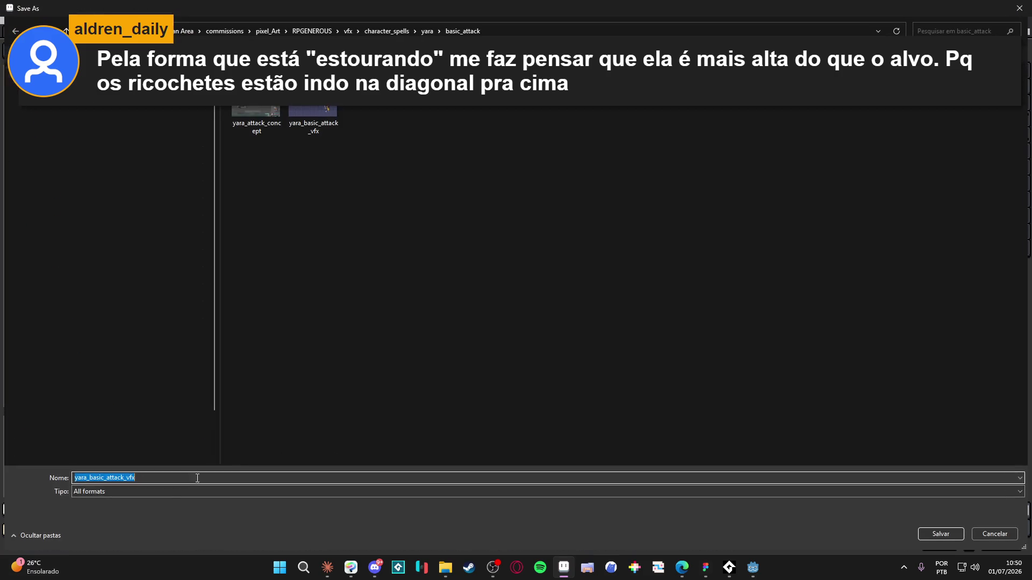
click(154, 492)
click(123, 393)
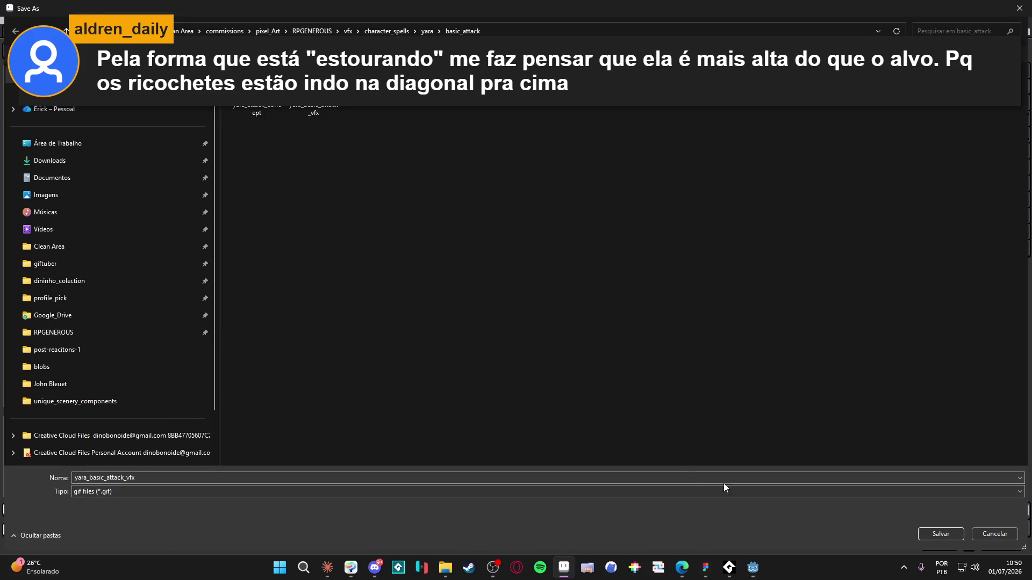
click(935, 539)
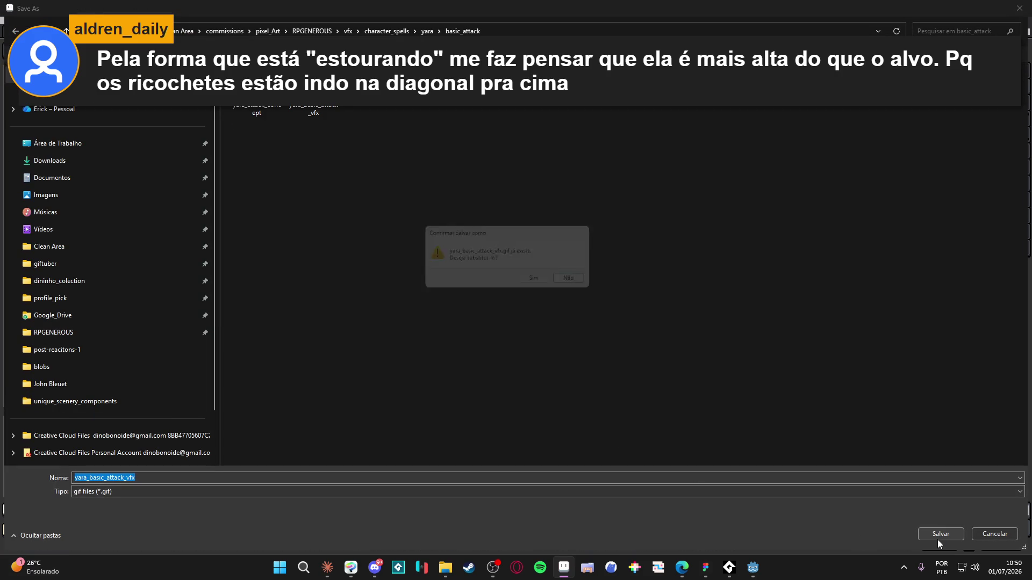
click(526, 286)
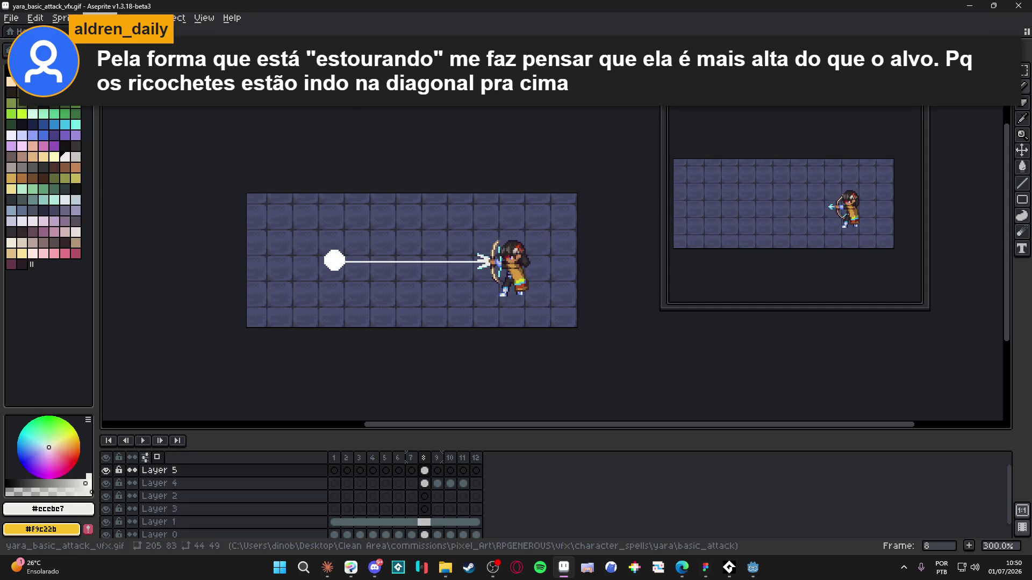
- Save a copy with the aseprite file type as yara_basic_attack_vfx.aseprite
click(10, 18)
click(27, 96)
click(183, 492)
click(170, 353)
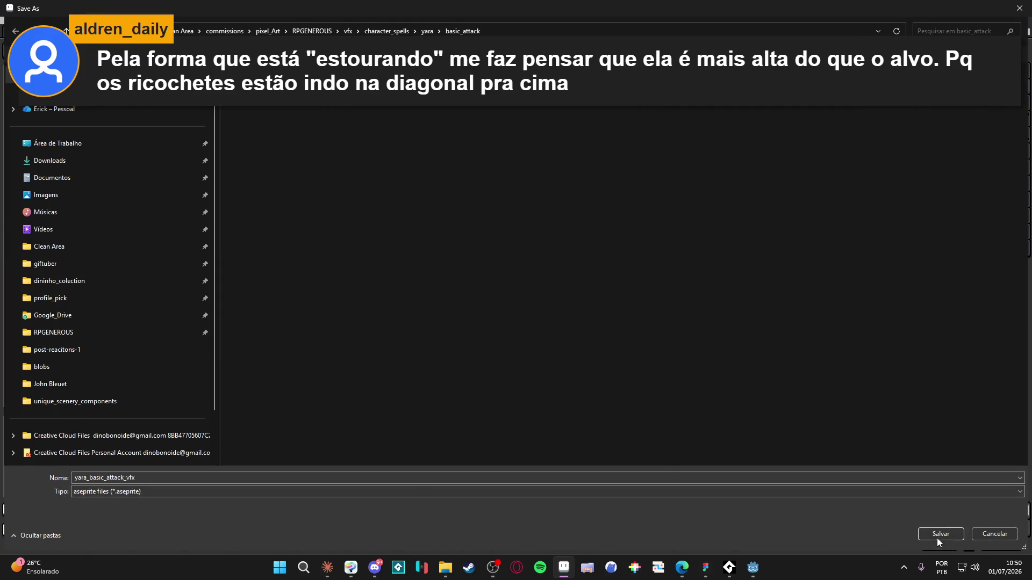
click(937, 535)
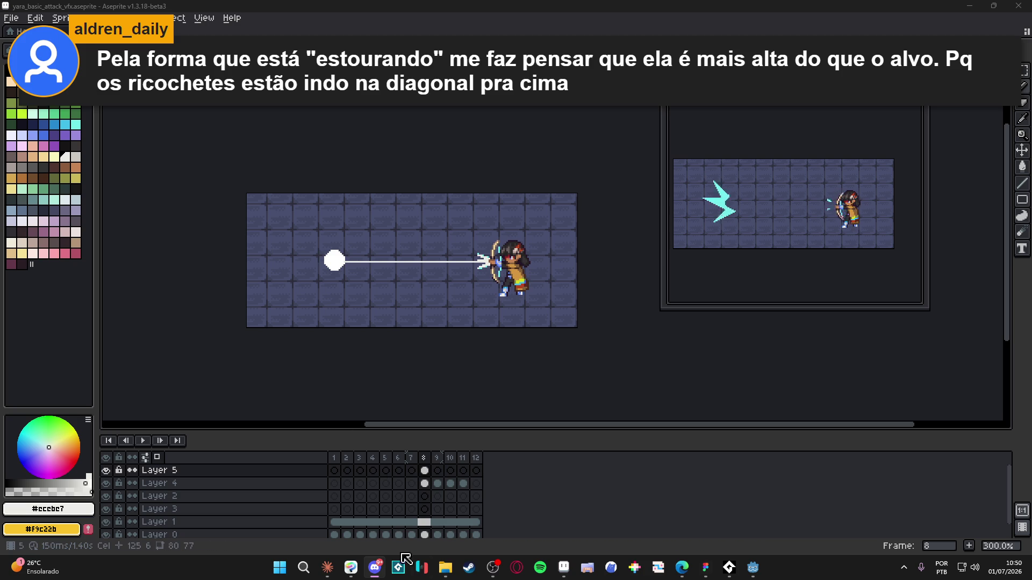
click(443, 571)
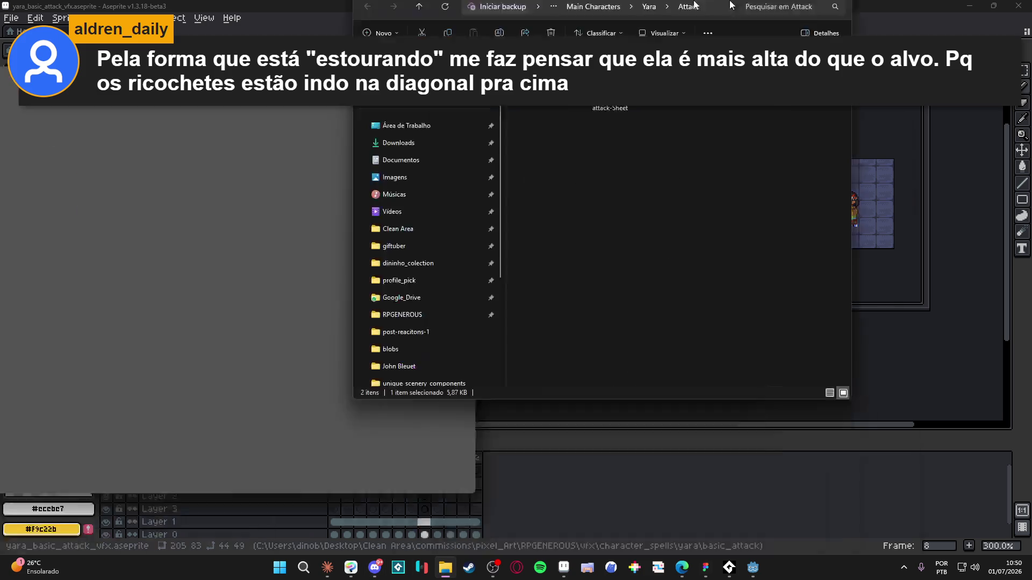
- In File Explorer, go to RPGENEROUS > vfx > character_spells > yara > basic_attack
click(404, 303)
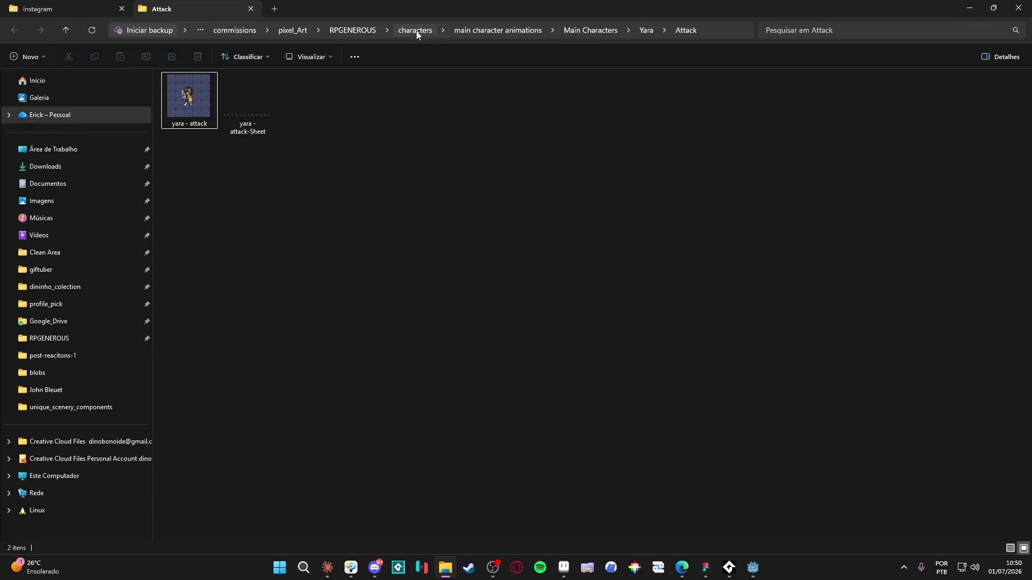
click(356, 31)
text(v)
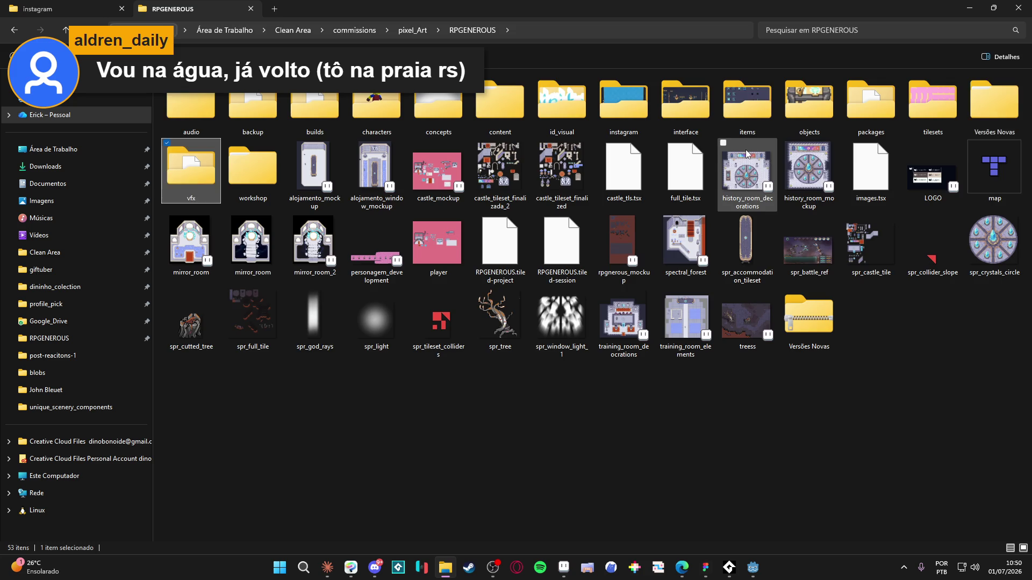
key(Return)
text(ch)
key(Return)
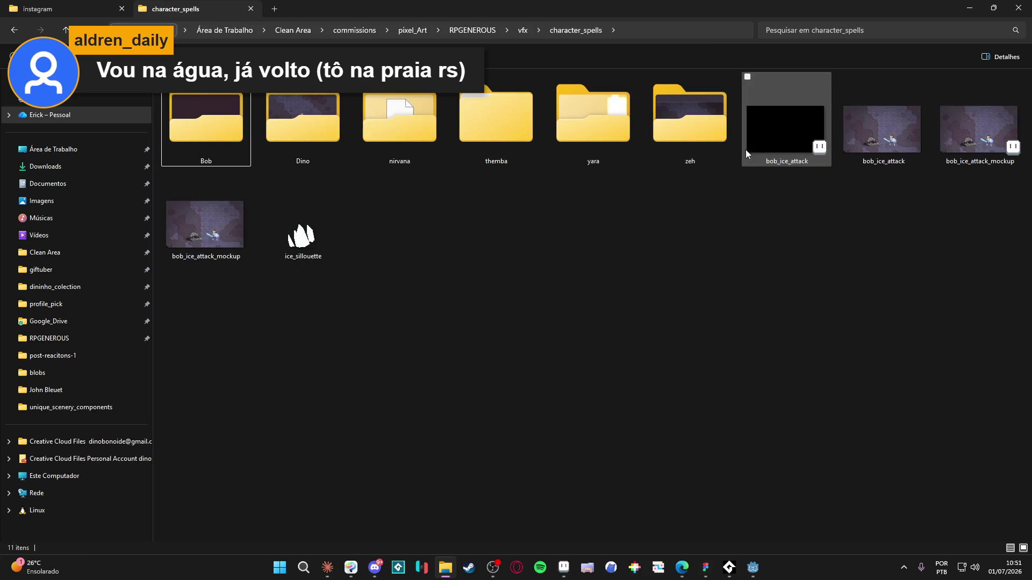
text(y)
key(Return)
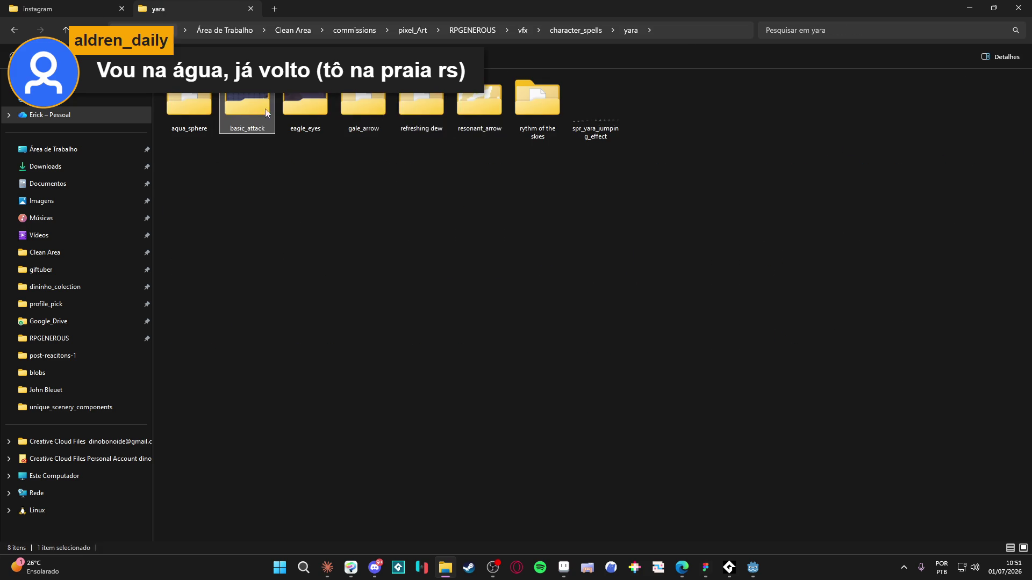
double_click(247, 110)
- Select the yara_basic_attack_vfx file and open it
click(213, 118)
mouse_move(305, 114)
mouse_down()
mouse_move(323, 129)
mouse_move(374, 567)
mouse_up()
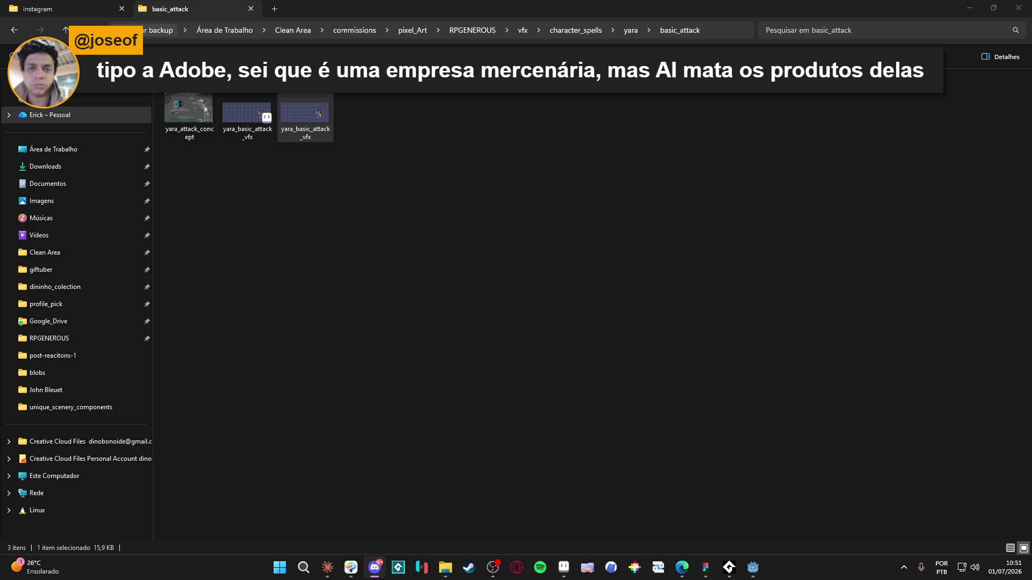
key(Return)
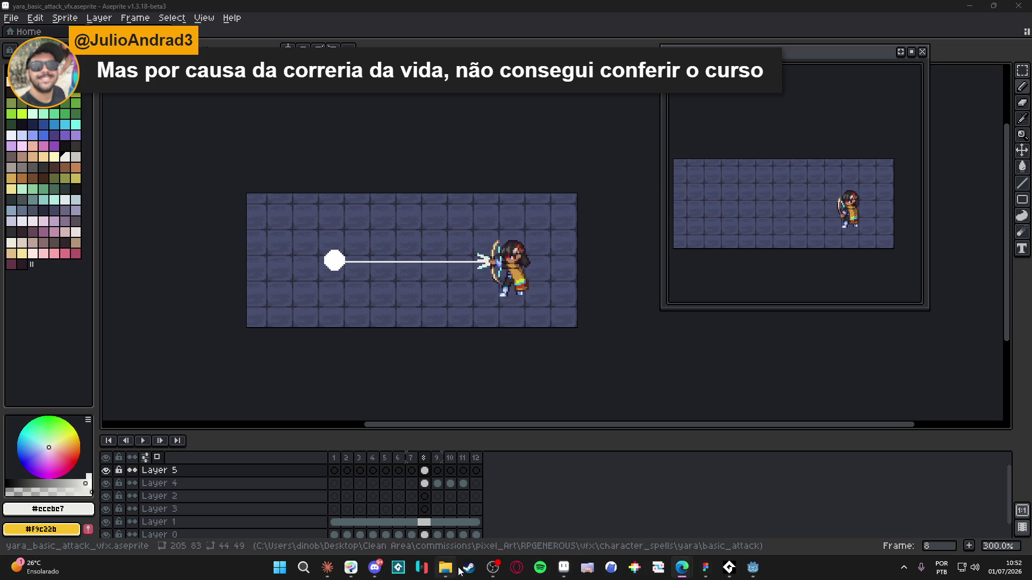
- Switch over to the Steam window from the taskbar
click(469, 567)
- Filter the Steam library for 'gamemaker', select GameMaker and launch it
click(103, 25)
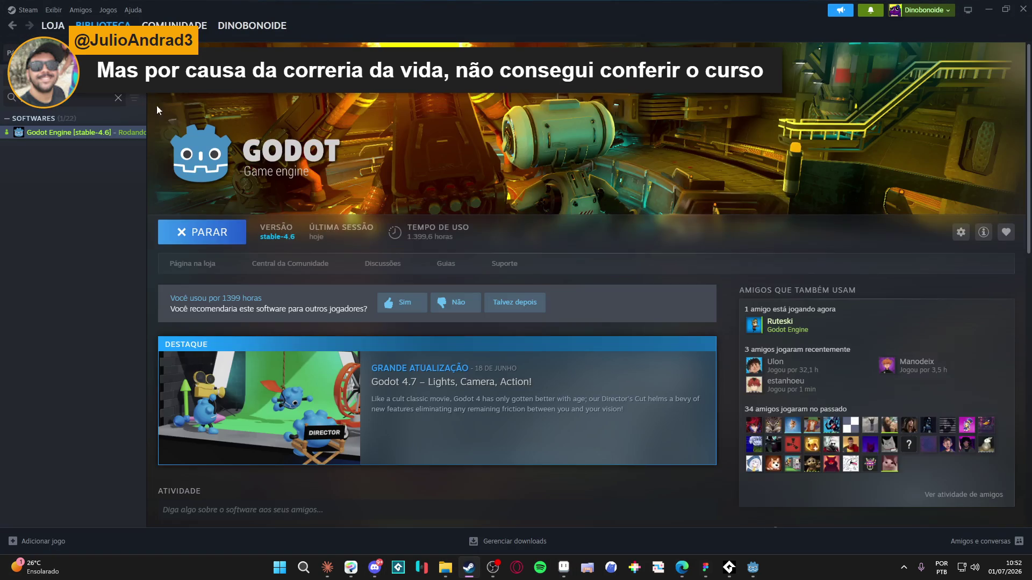
key(BackSpace)
key(BackSpace)
key(BackSpace)
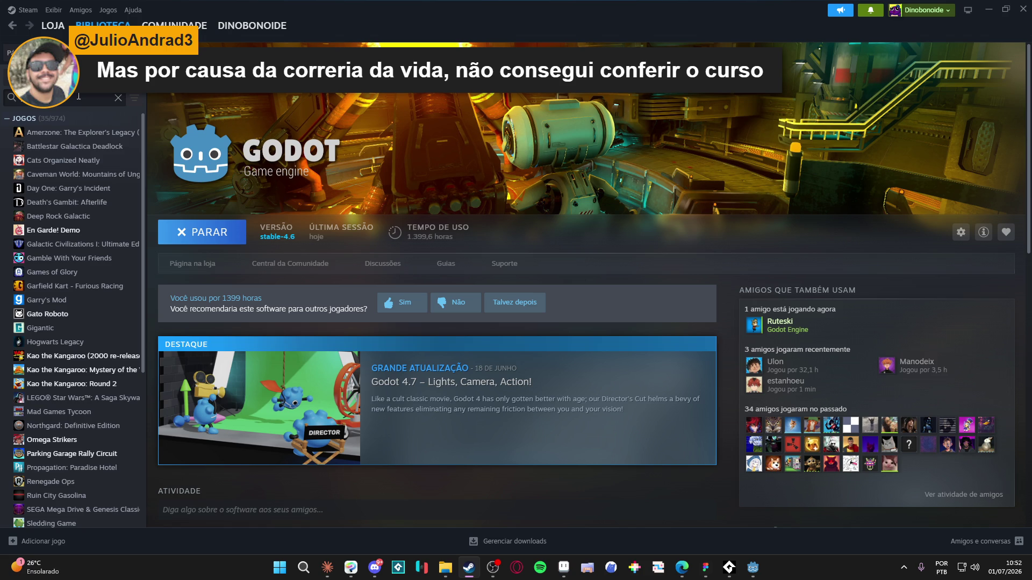
text(gamemaker)
click(96, 135)
click(194, 236)
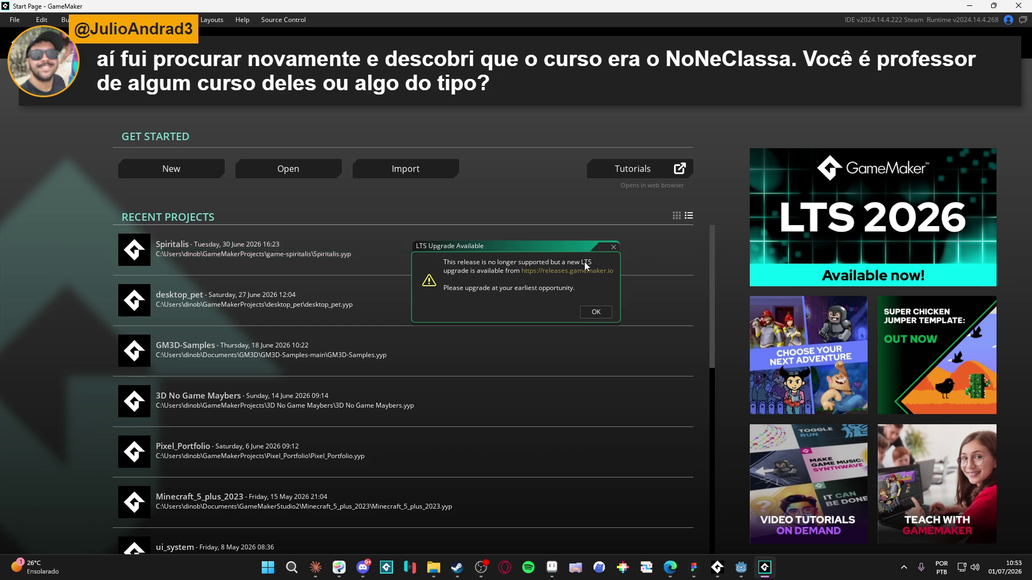
- Close the LTS Upgrade Available notice and load Spiritalis from Recent Projects
click(613, 247)
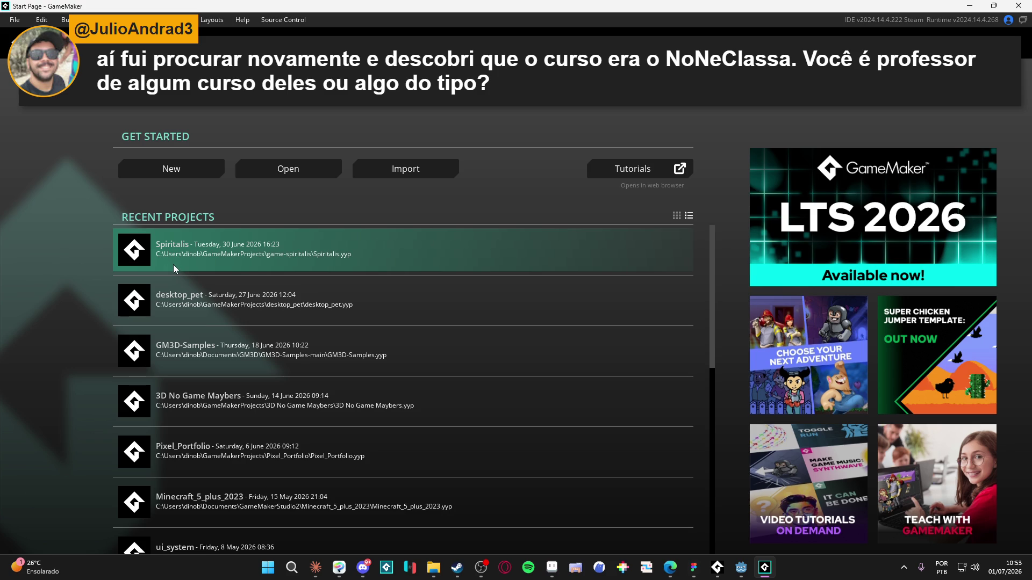
key(alt+Tab)
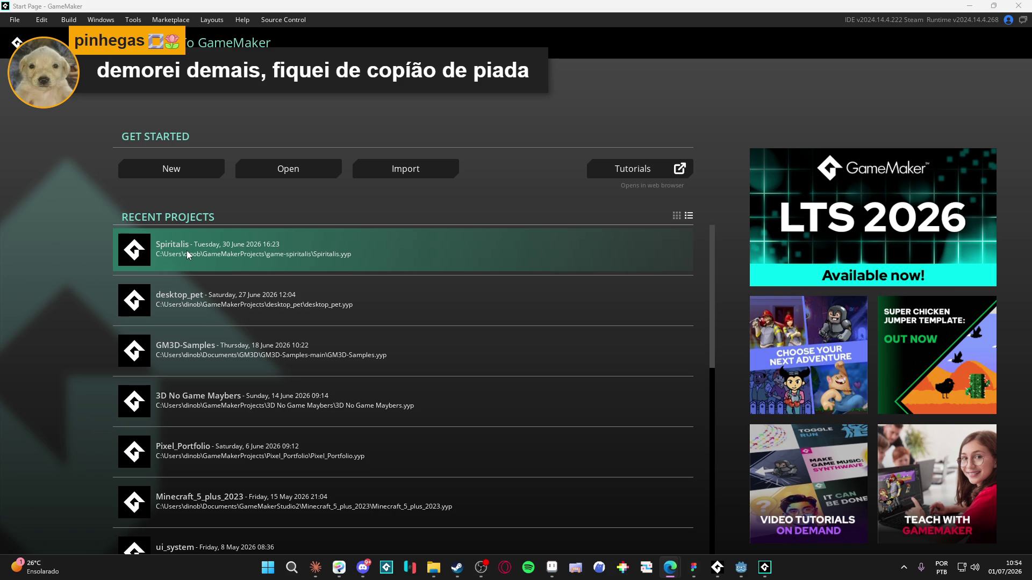
click(192, 254)
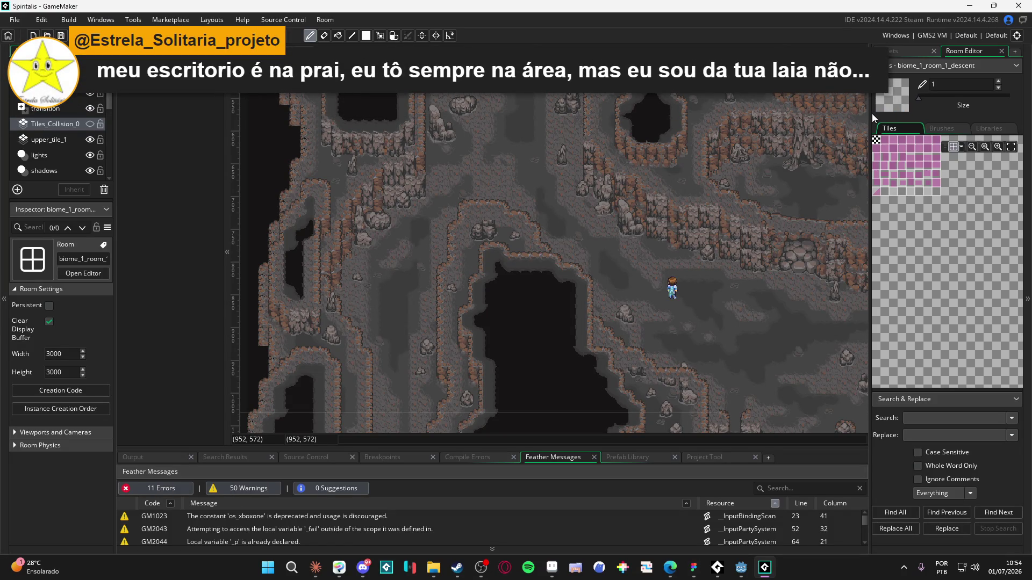
- Filter the project assets by 'drums' and widen the asset browser panel
click(895, 51)
click(892, 83)
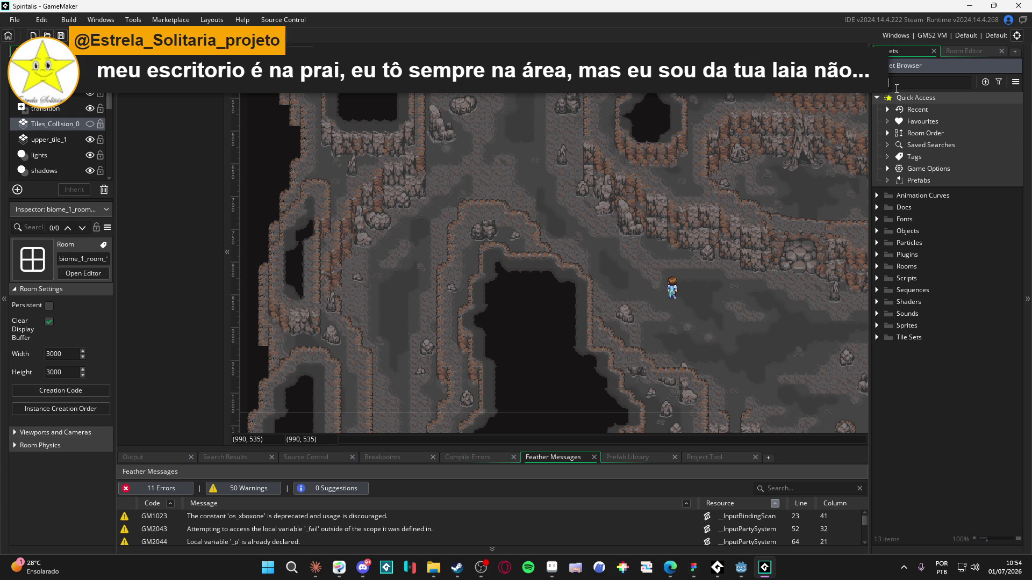
text(drums_of)
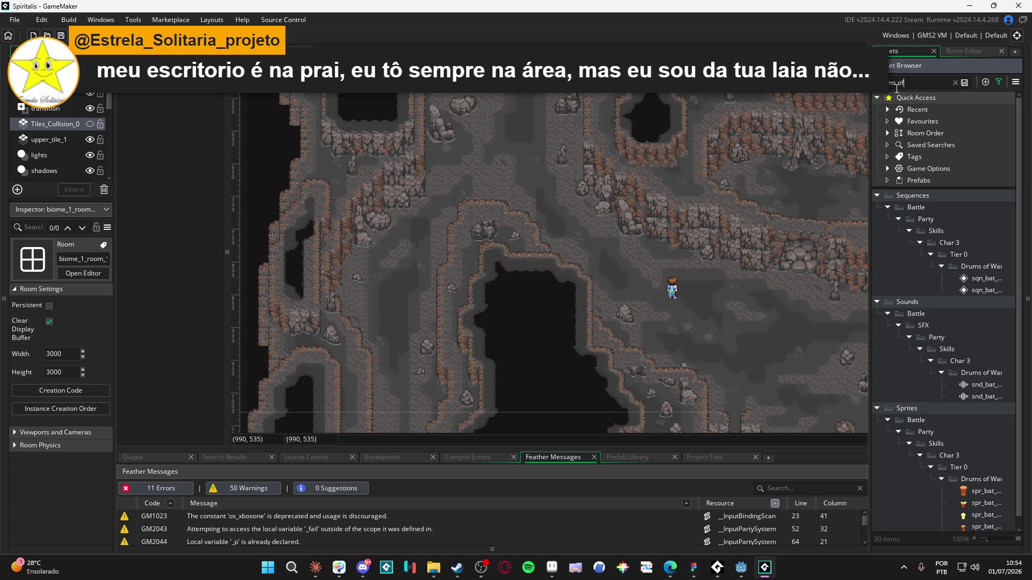
key(BackSpace)
key(BackSpace)
key(BackSpace)
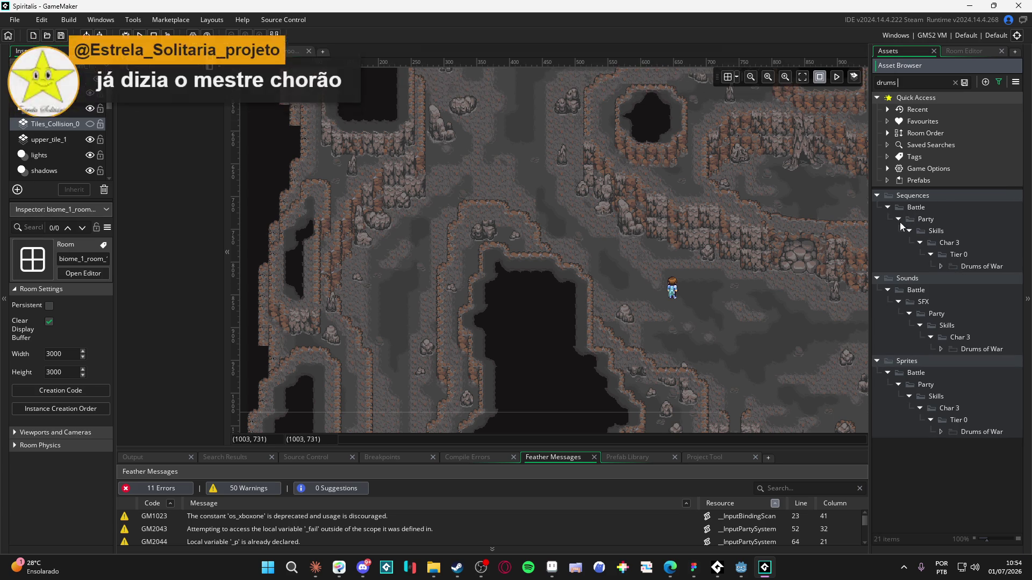
drag(867, 251, 557, 253)
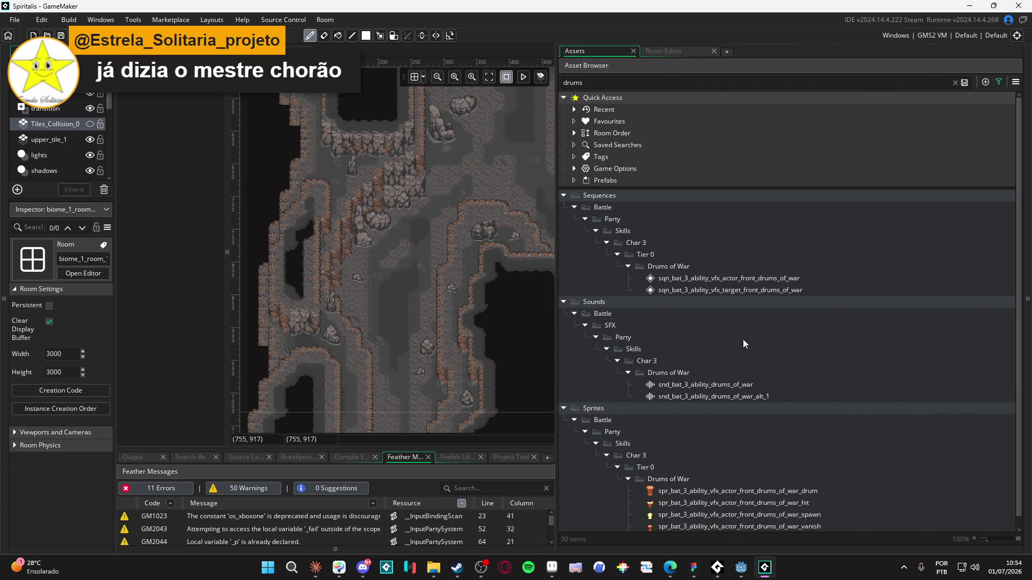
scroll(743, 340, down, 1)
- Play the actor-front and target-front drums_of_war sequences, then open snd_bat_3_ability_drums_of_war
double_click(749, 269)
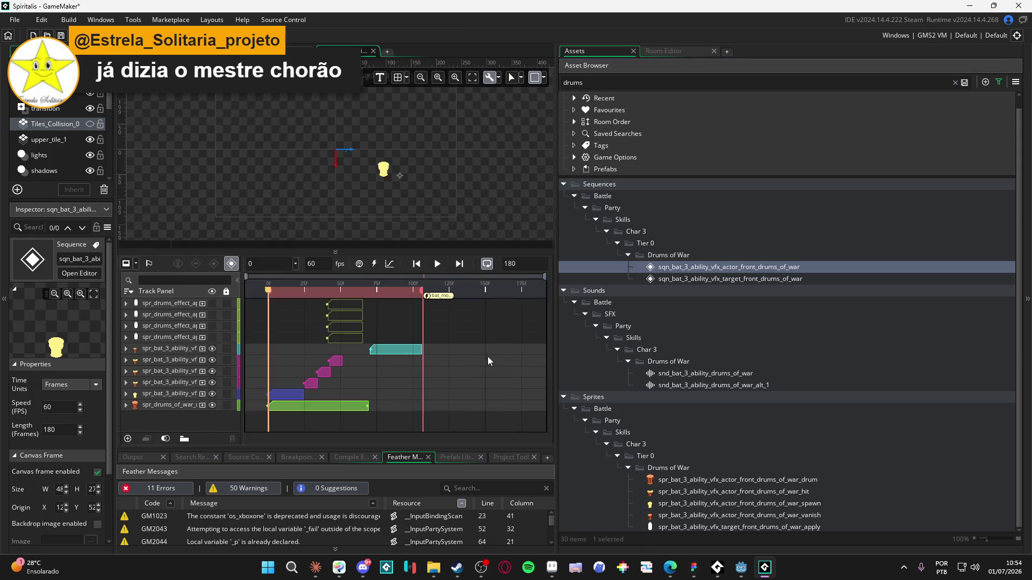
click(435, 263)
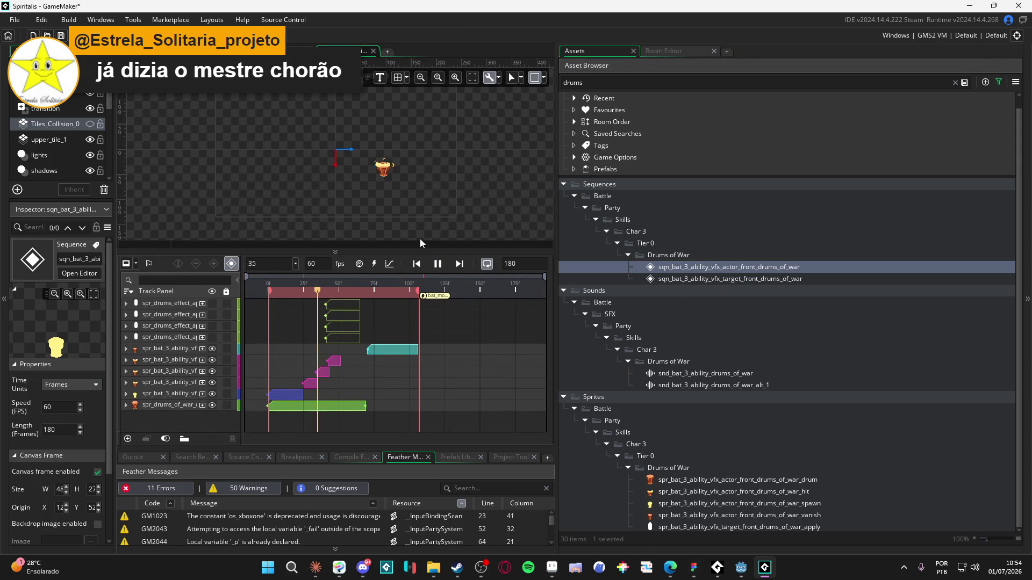
scroll(403, 178, up, 4)
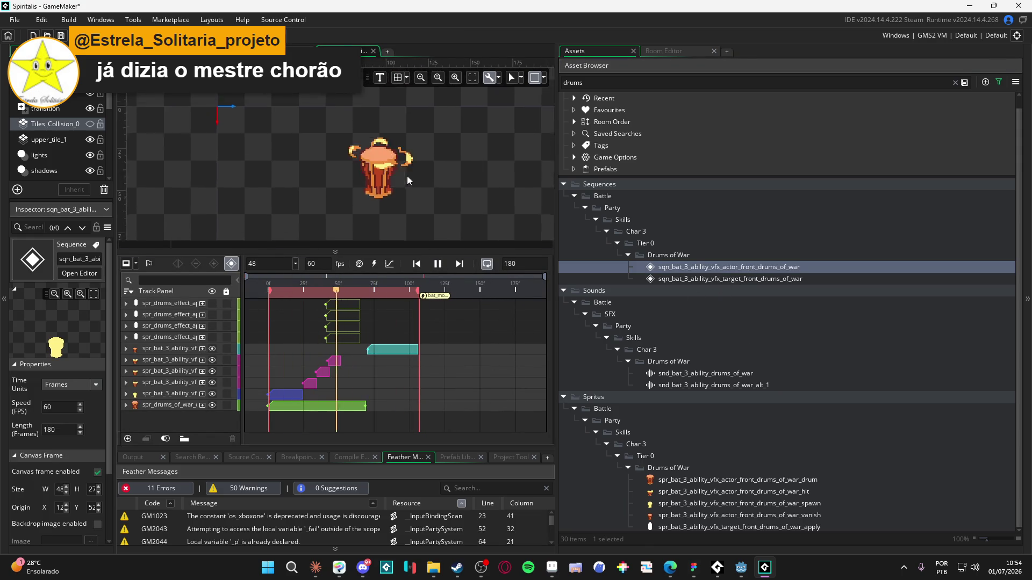
click(705, 279)
double_click(705, 279)
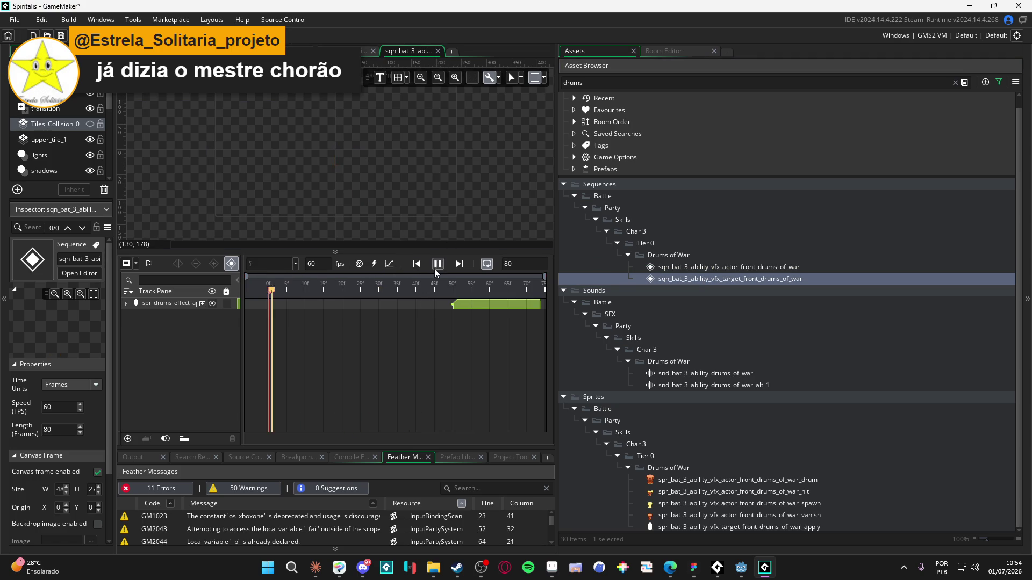
click(434, 266)
scroll(352, 157, up, 2)
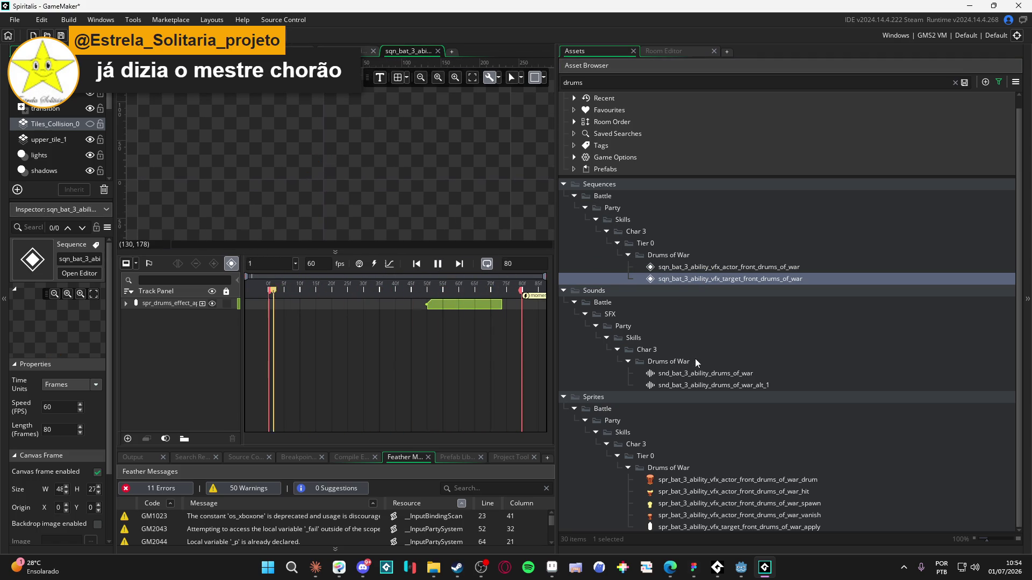
double_click(710, 373)
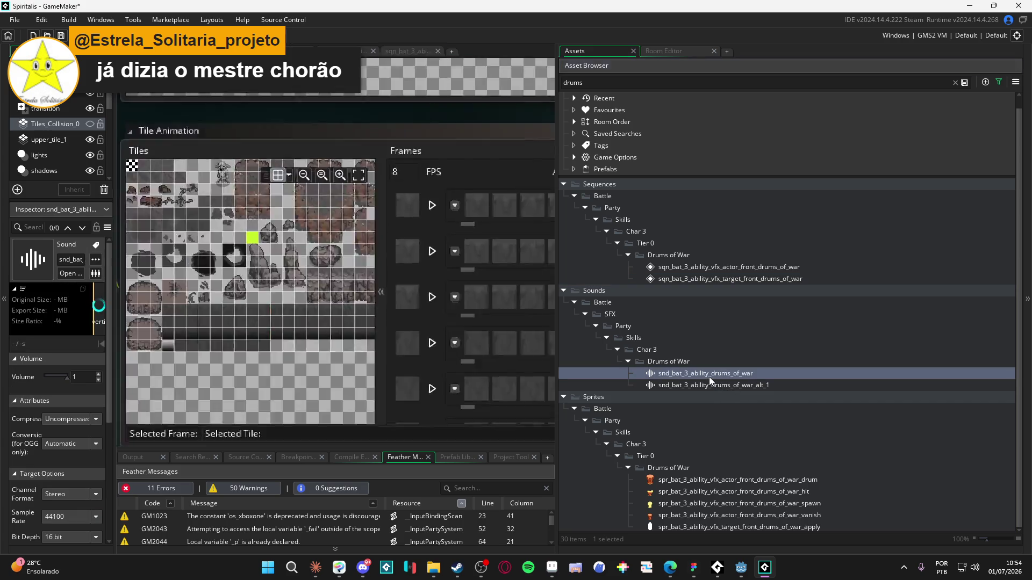
- Widen the sound editor and preview snd_bat_3_ability_drums_of_war
drag(557, 347, 624, 347)
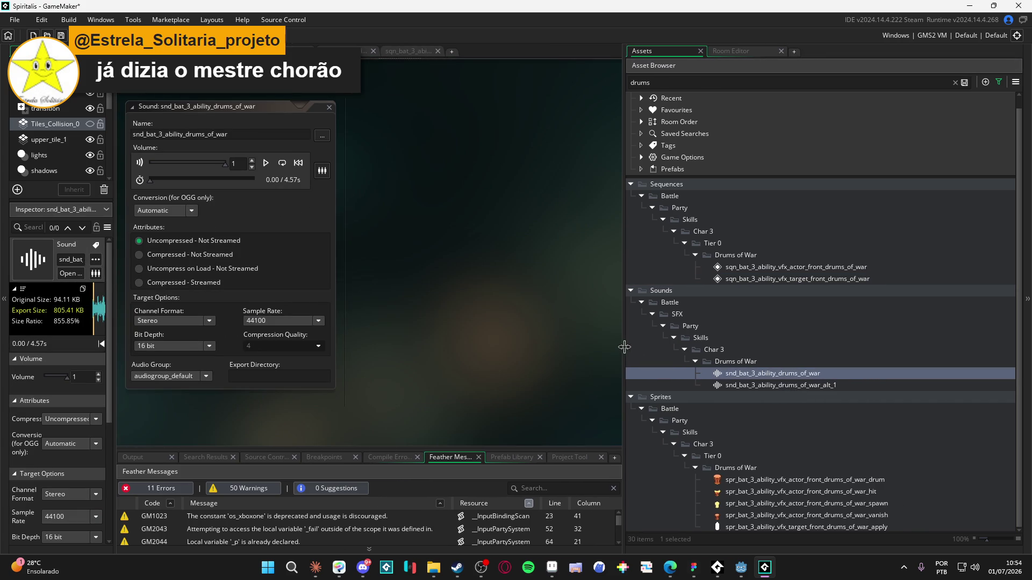
click(264, 165)
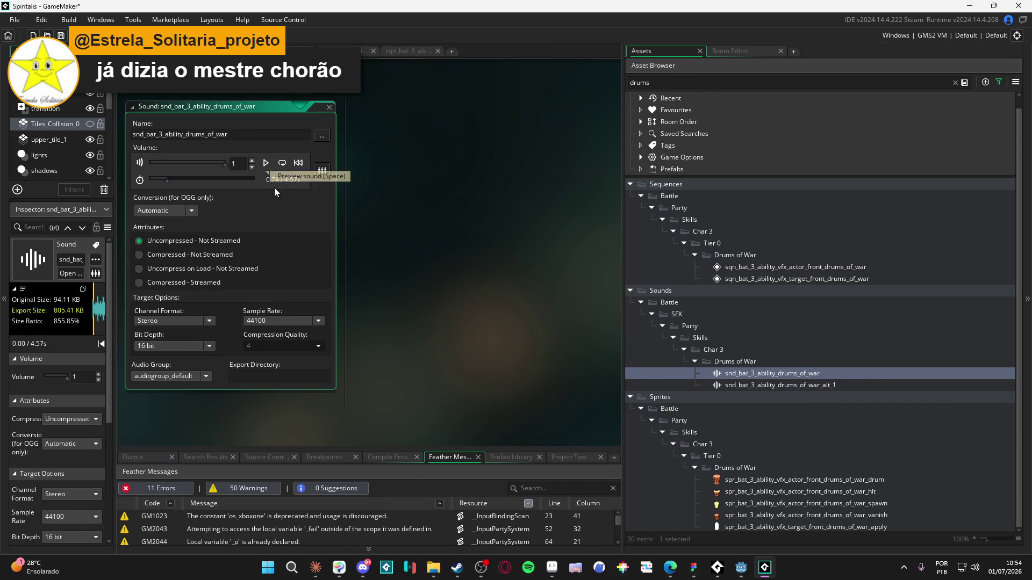
click(266, 162)
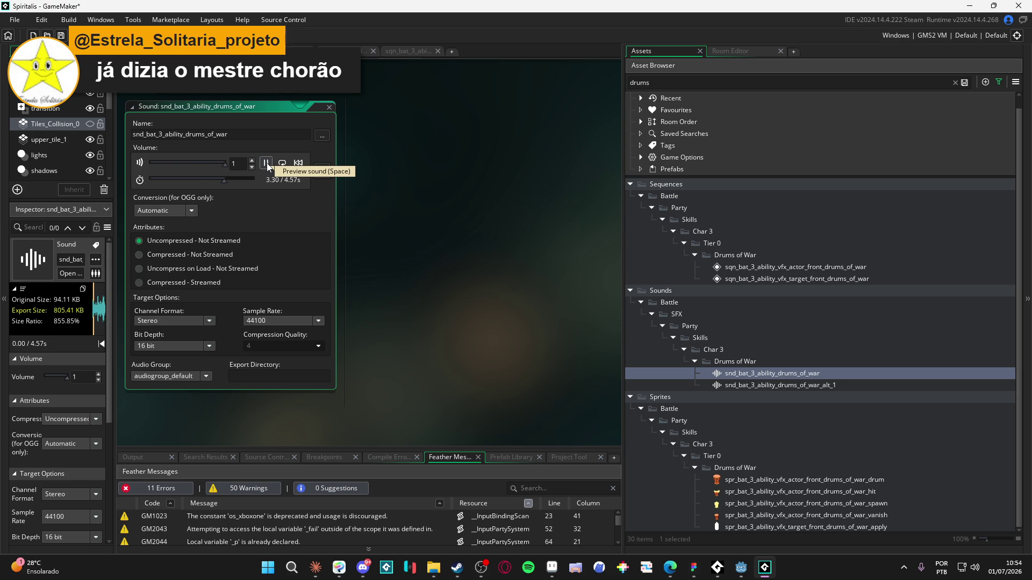
click(267, 163)
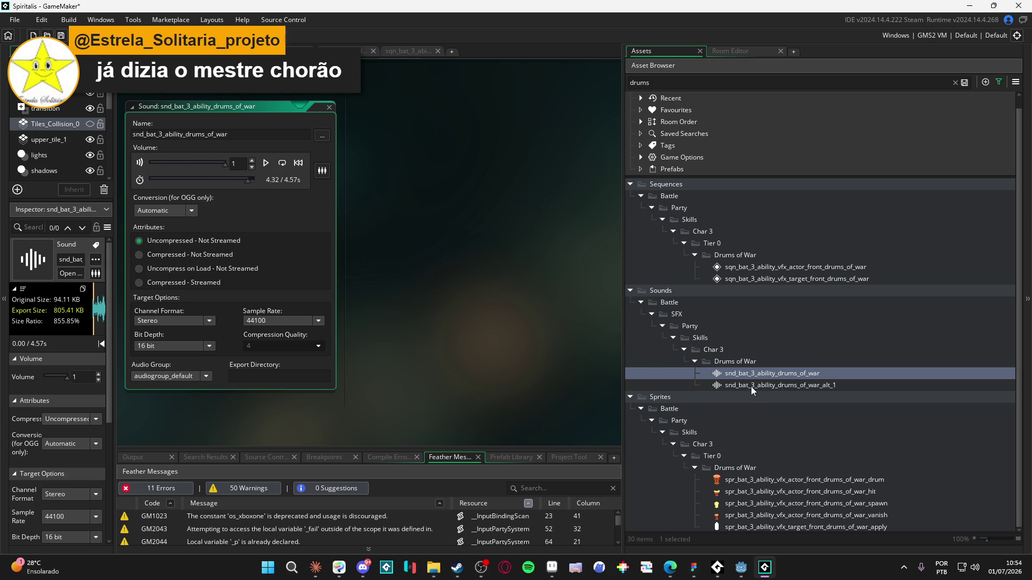
- Open snd_bat_3_ability_drums_of_war_alt_1 and preview it
double_click(751, 386)
click(266, 165)
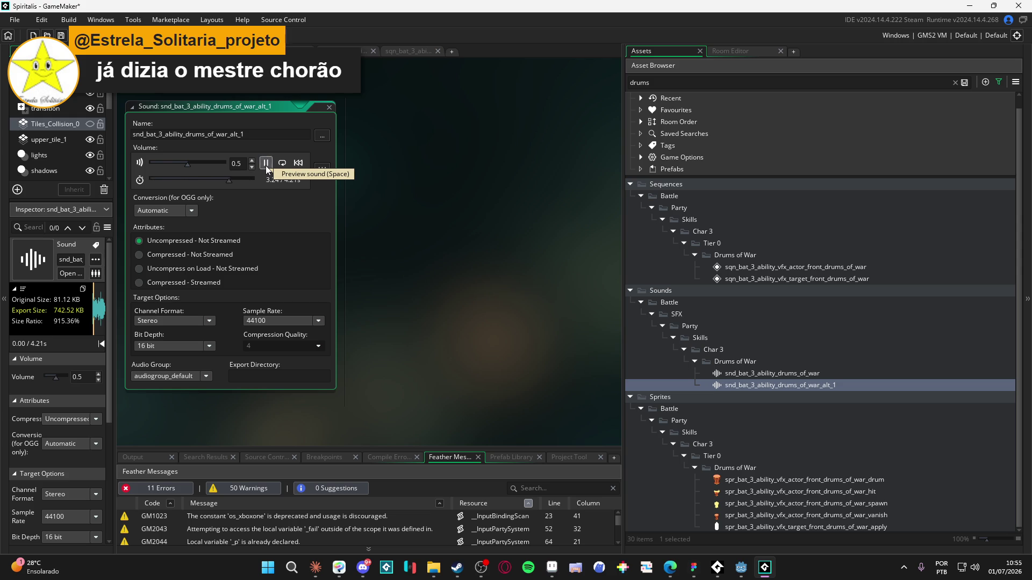
click(265, 165)
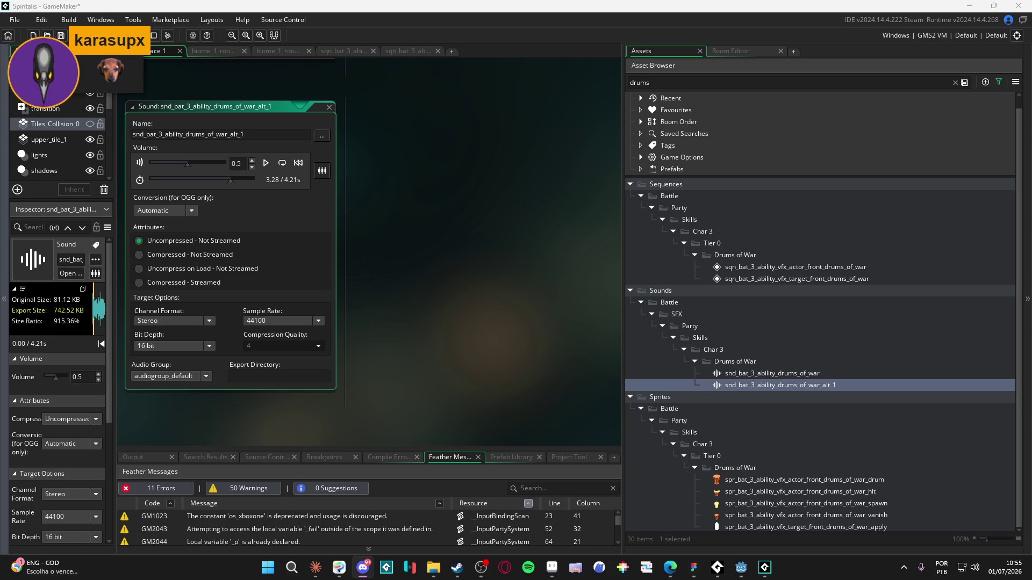
- Snip a screenshot of the Drums of War asset rows
key(super+shift+s)
mouse_move(687, 356)
mouse_down()
mouse_move(878, 382)
mouse_move(883, 395)
mouse_up()
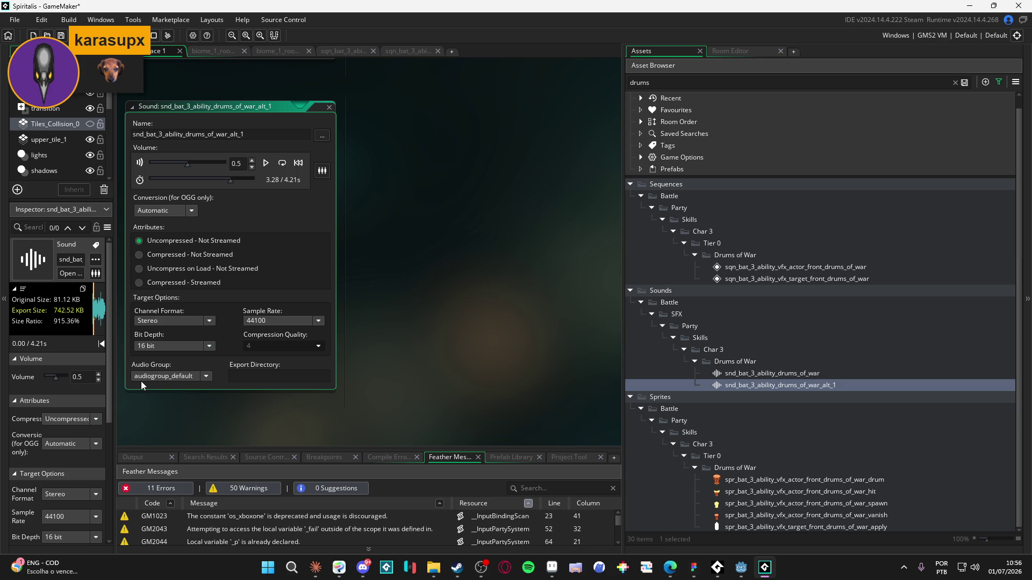
mouse_move(367, 574)
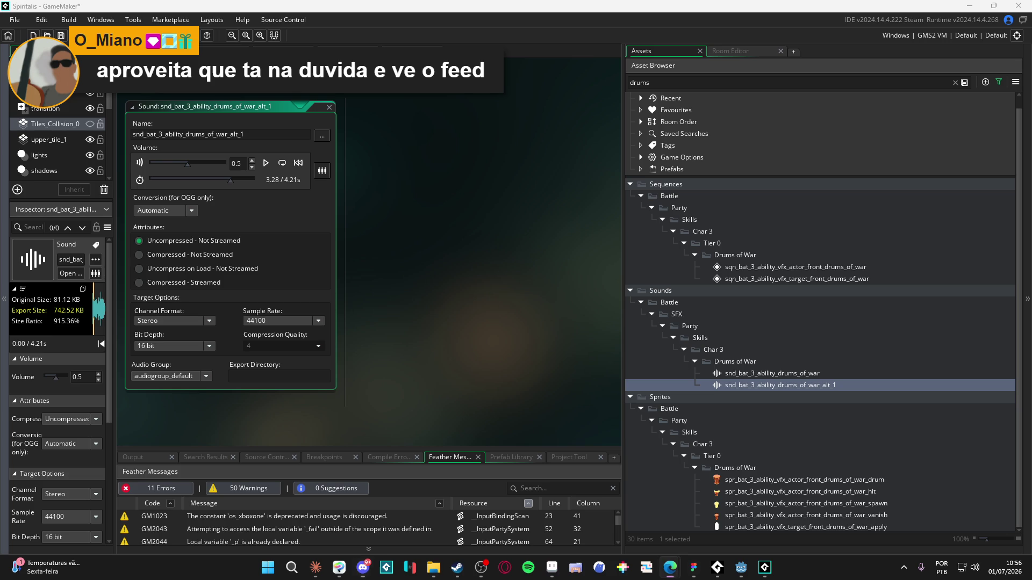
click(670, 567)
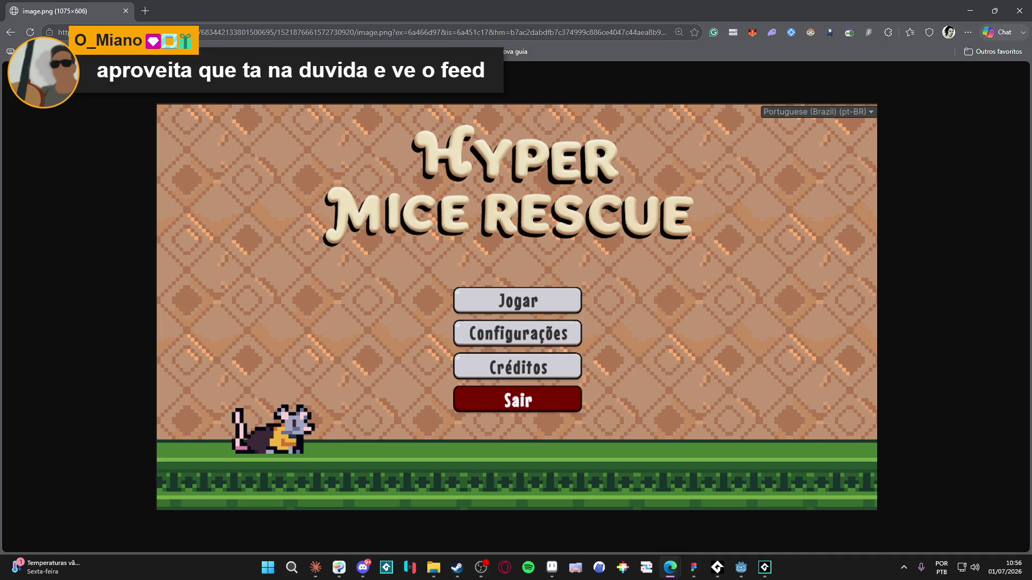
click(363, 567)
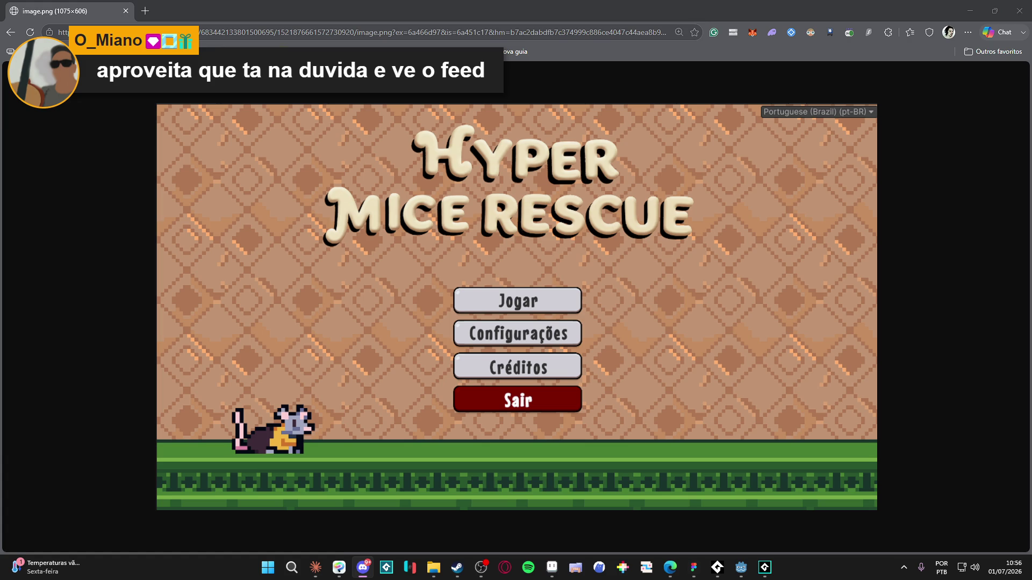
click(471, 4)
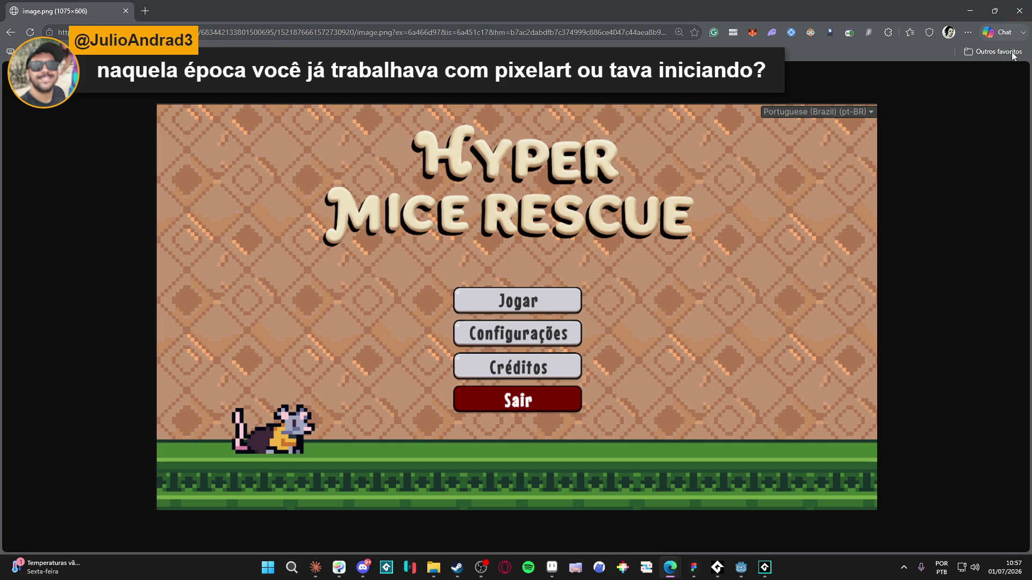
key(alt+Tab)
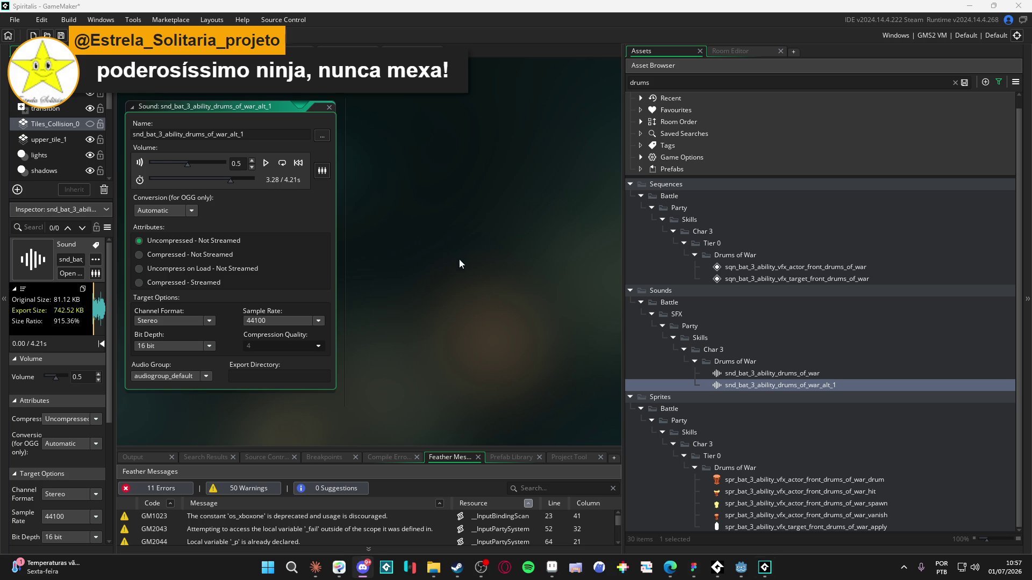
- Narrow the assets panel, then switch to Aseprite showing yara_basic_attack_vfx.aseprite
mouse_move(622, 313)
mouse_down()
mouse_move(887, 311)
mouse_move(837, 309)
mouse_up()
click(363, 568)
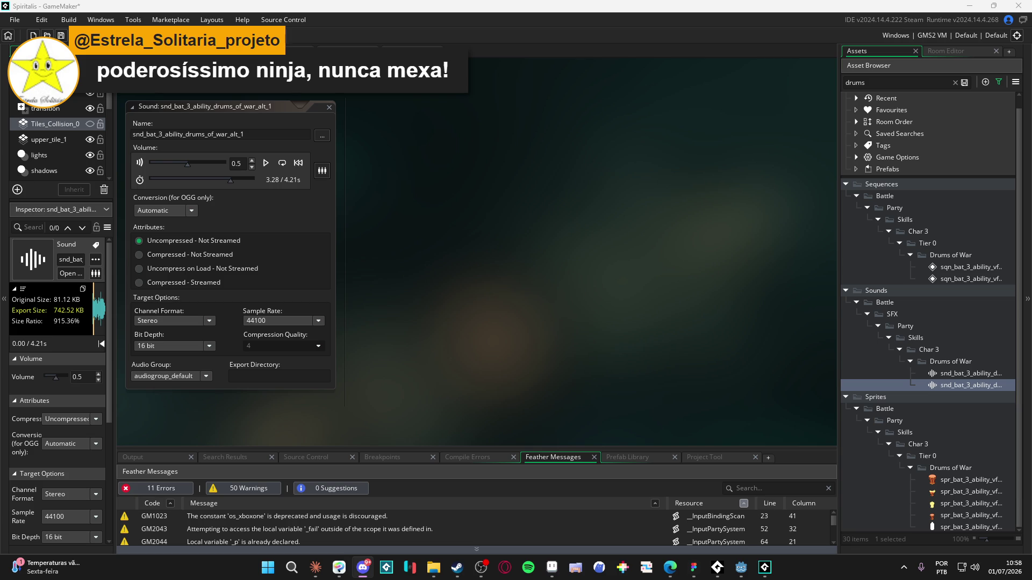
key(alt+Tab)
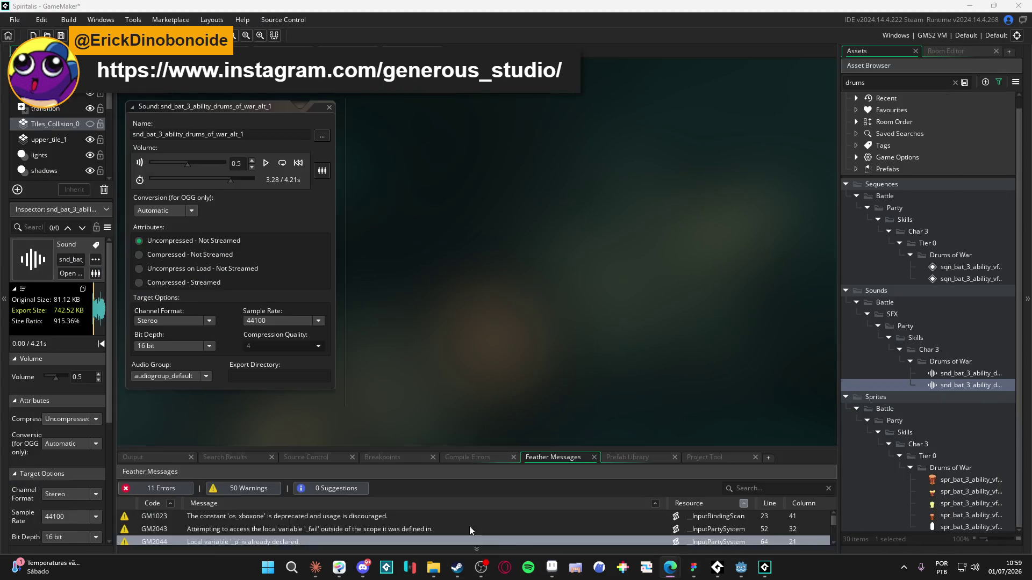
click(552, 567)
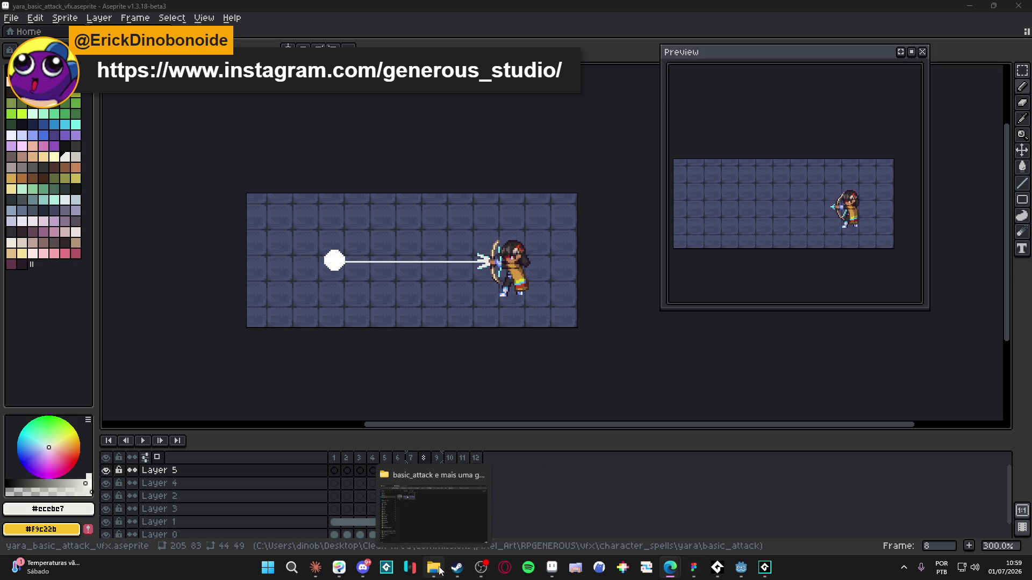
- Browse to Clean Area > commissions > pixel_Art > DODO and open Cena.aseprite
click(430, 506)
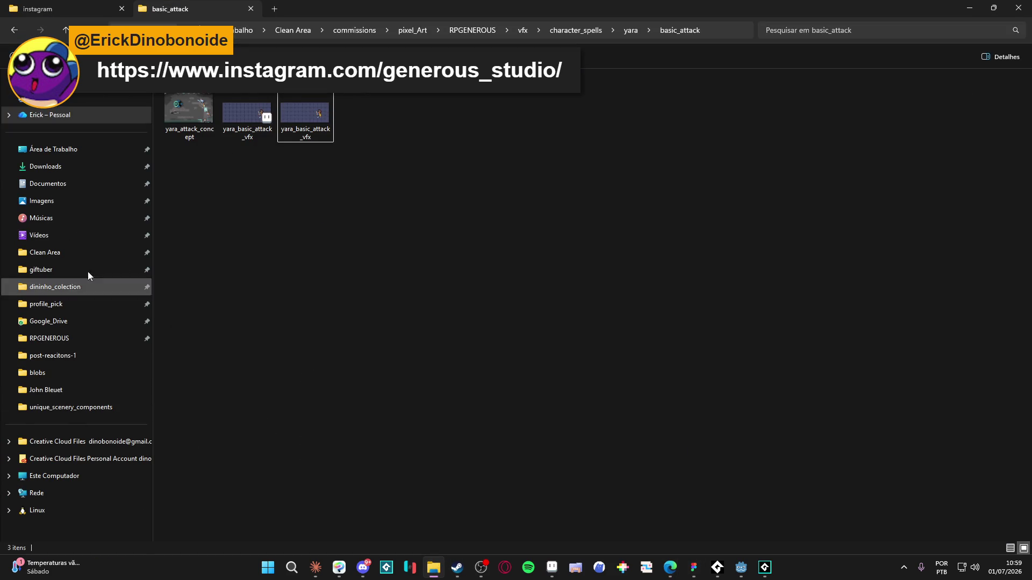
click(80, 9)
click(163, 8)
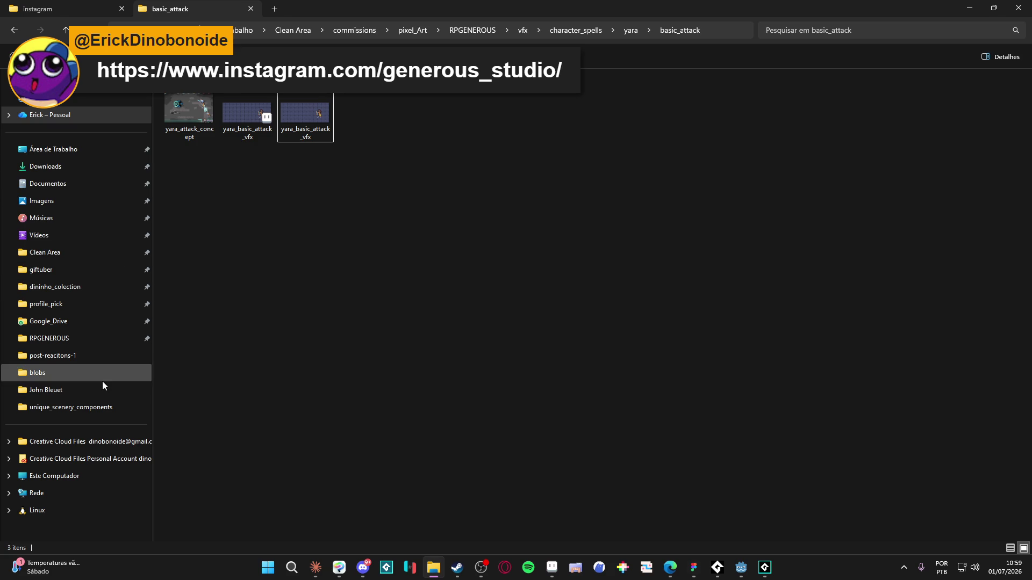
click(80, 259)
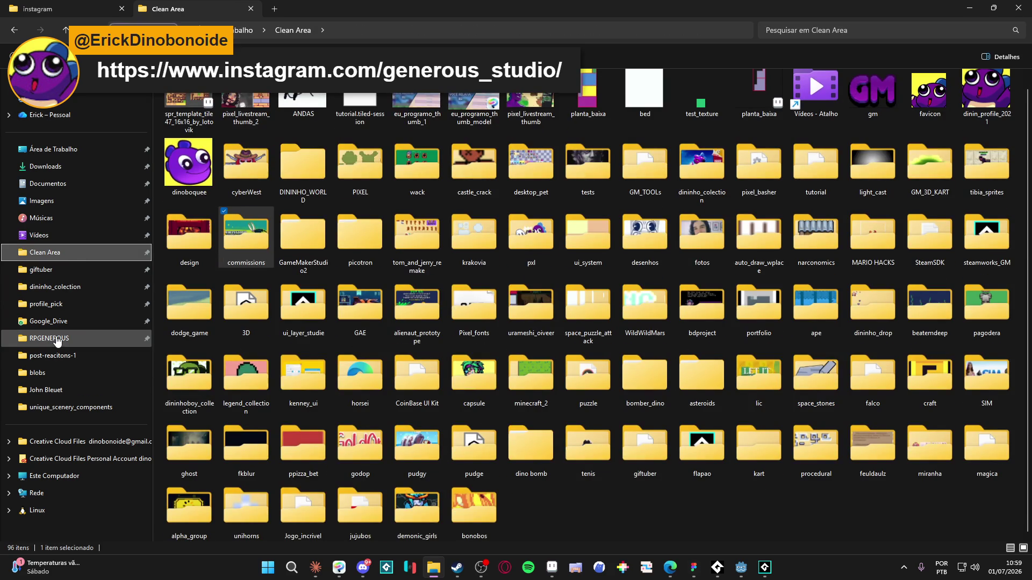
click(58, 338)
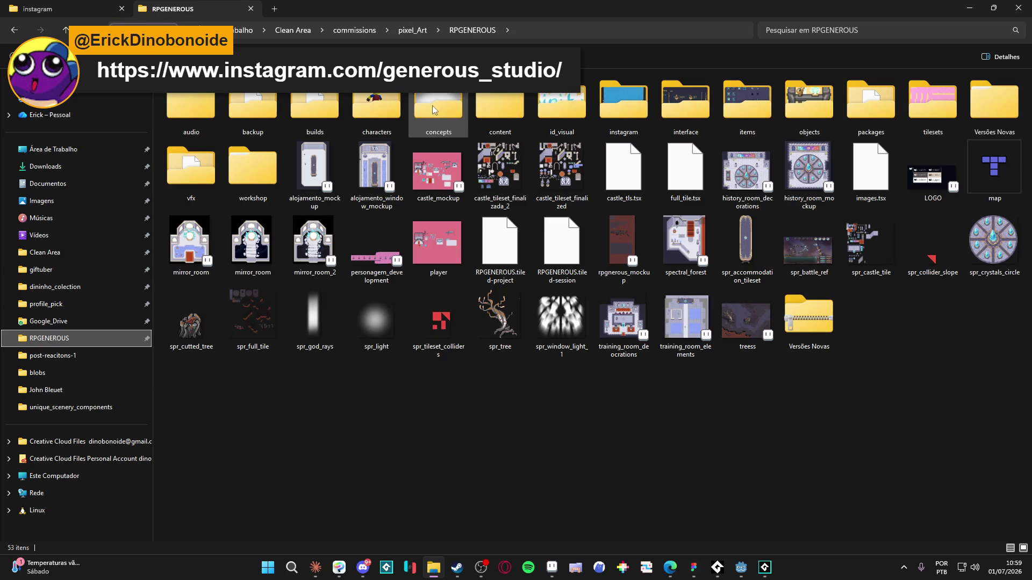
click(413, 31)
scroll(234, 448, down, 2)
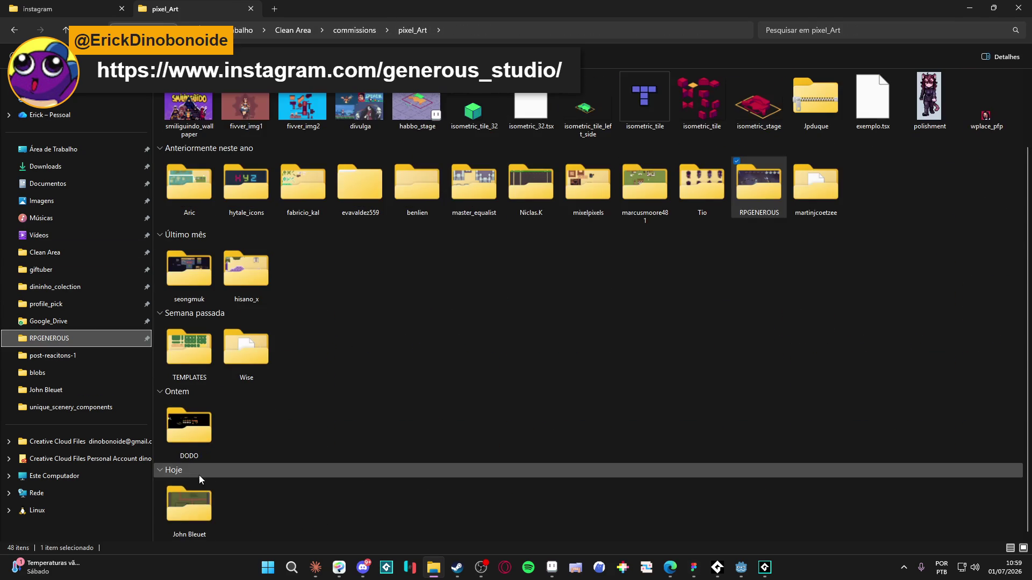
click(188, 428)
double_click(188, 428)
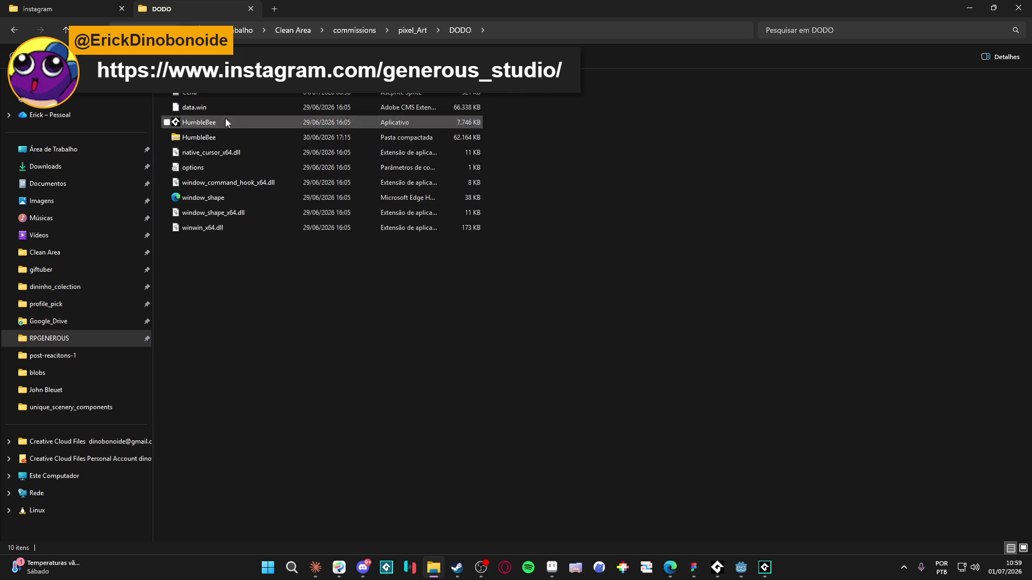
double_click(220, 97)
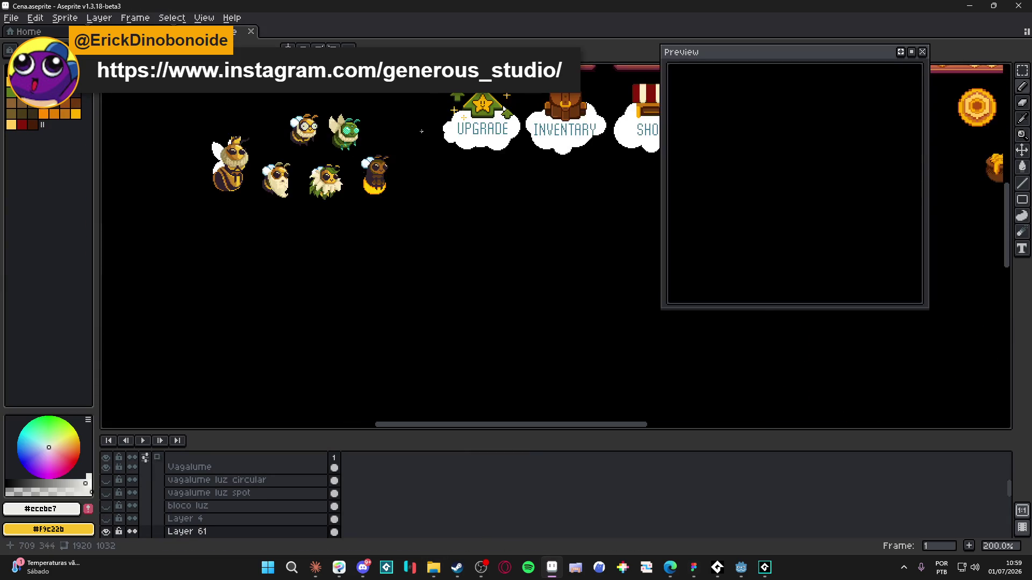
- Show the pixel grid and marquee-select the right-hand bee in Cena
scroll(417, 176, down, 2)
mouse_move(545, 345)
mouse_down()
mouse_move(546, 260)
mouse_move(497, 243)
mouse_up()
scroll(497, 244, up, 6)
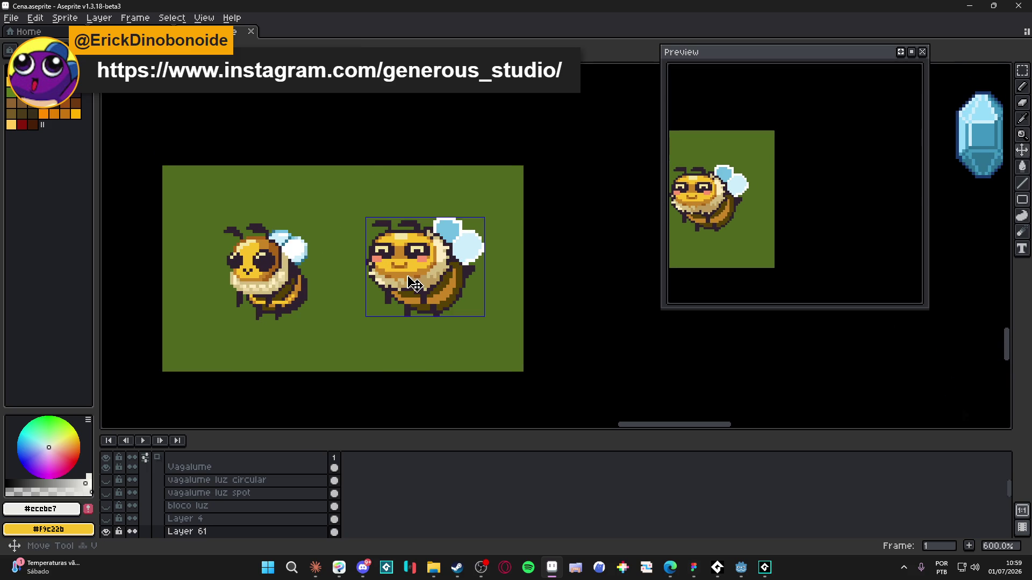
key(ctrl+apostrophe)
scroll(409, 269, up, 1)
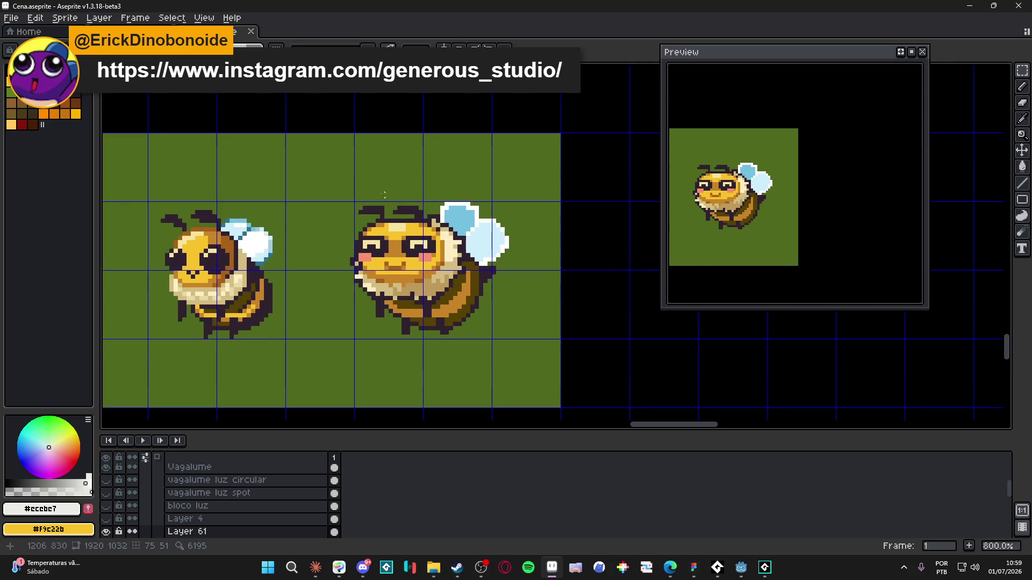
ctrl+click(344, 183)
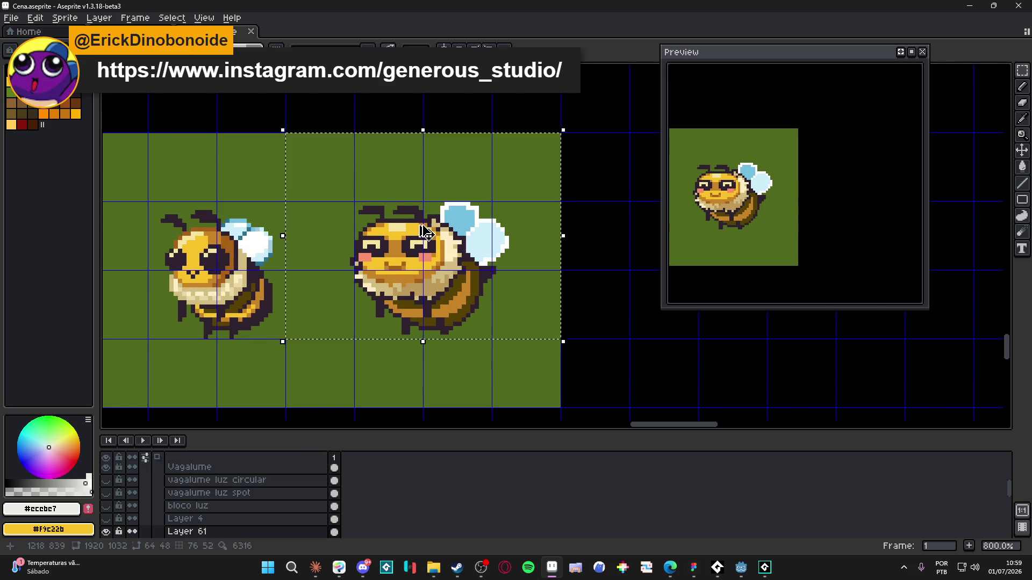
drag(344, 182, 521, 350)
scroll(316, 240, down, 1)
scroll(265, 218, up, 1)
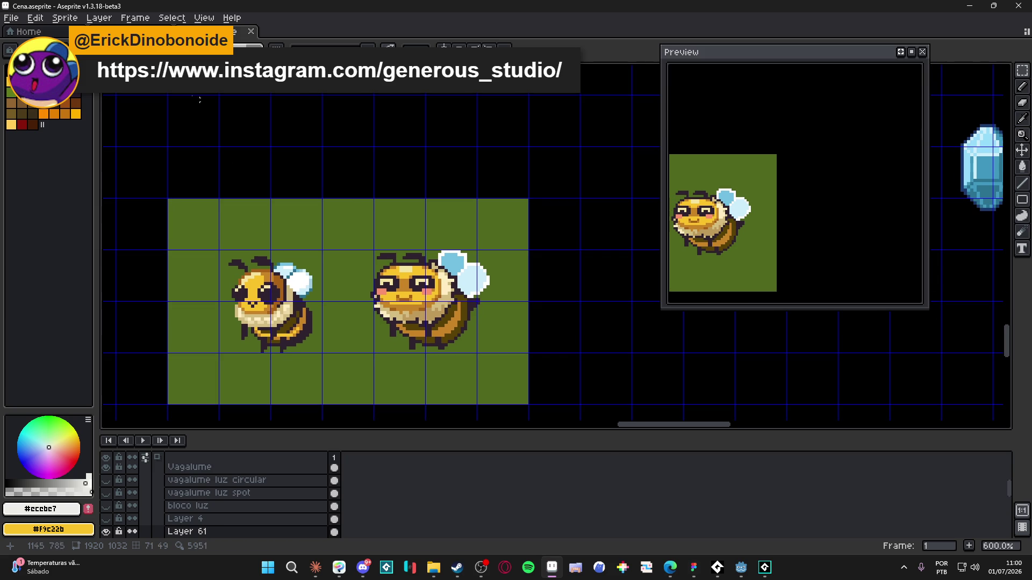
- Create a new 43×39 sprite and paste the bee into it
click(11, 17)
click(37, 34)
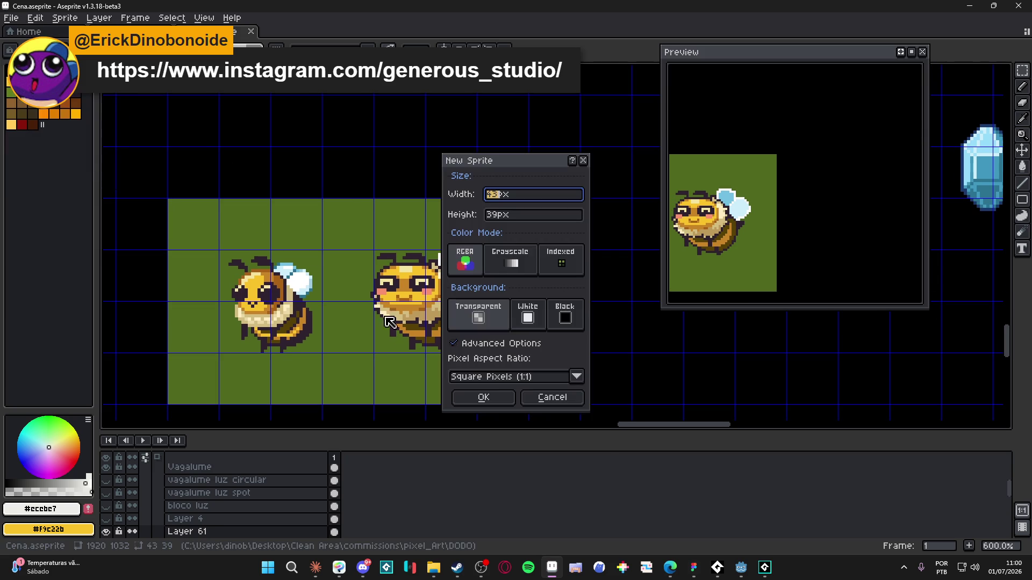
click(484, 396)
key(ctrl+v)
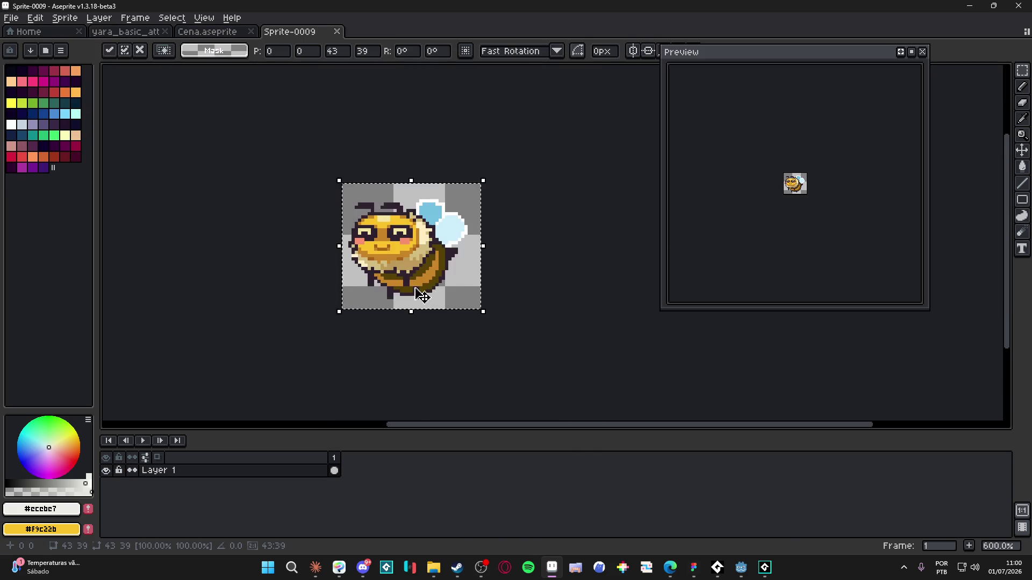
scroll(462, 296, up, 1)
key(Return)
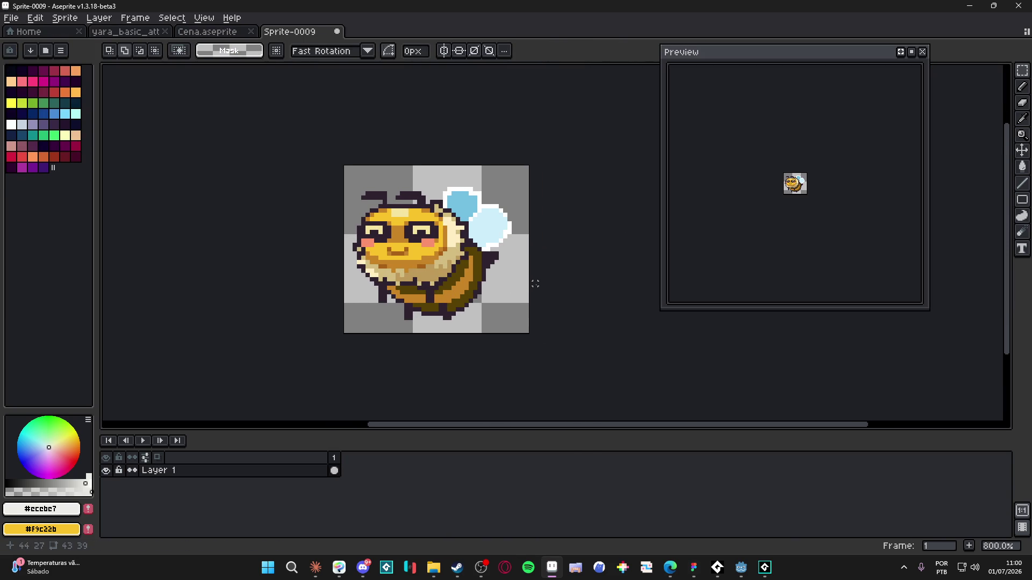
- Enlarge the canvas to 67×53 px
key(ctrl+alt+c)
drag(565, 297, 620, 290)
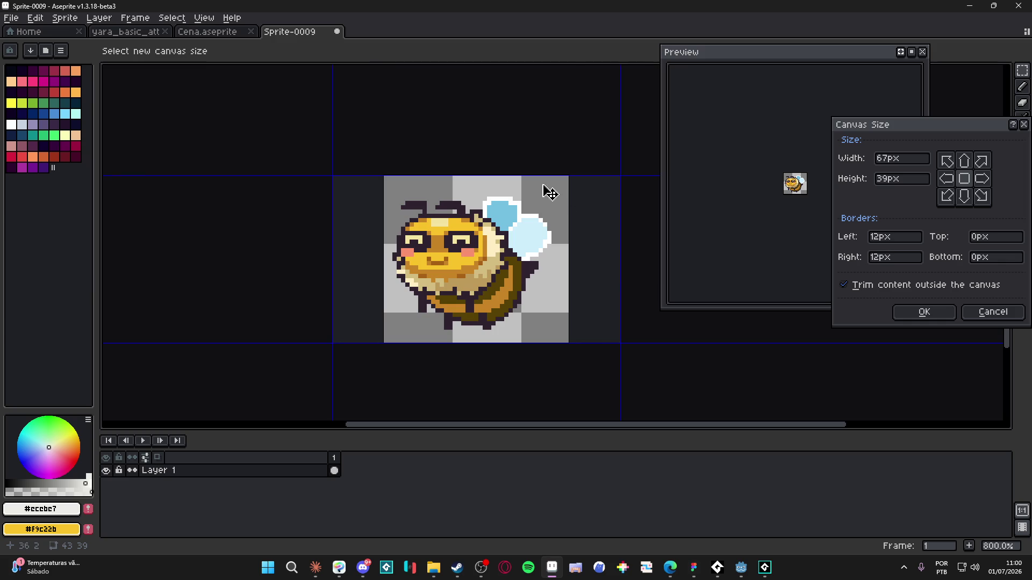
drag(537, 175, 533, 141)
key(Return)
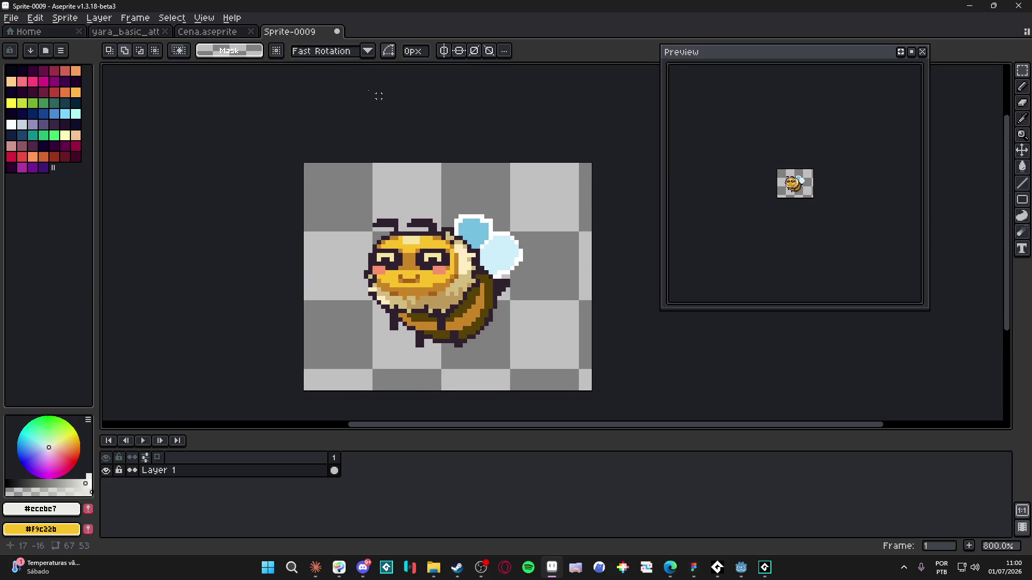
- Add Layer 2 beneath the bee and fill it with Cena's olive green
click(230, 32)
alt+click(341, 265)
click(263, 32)
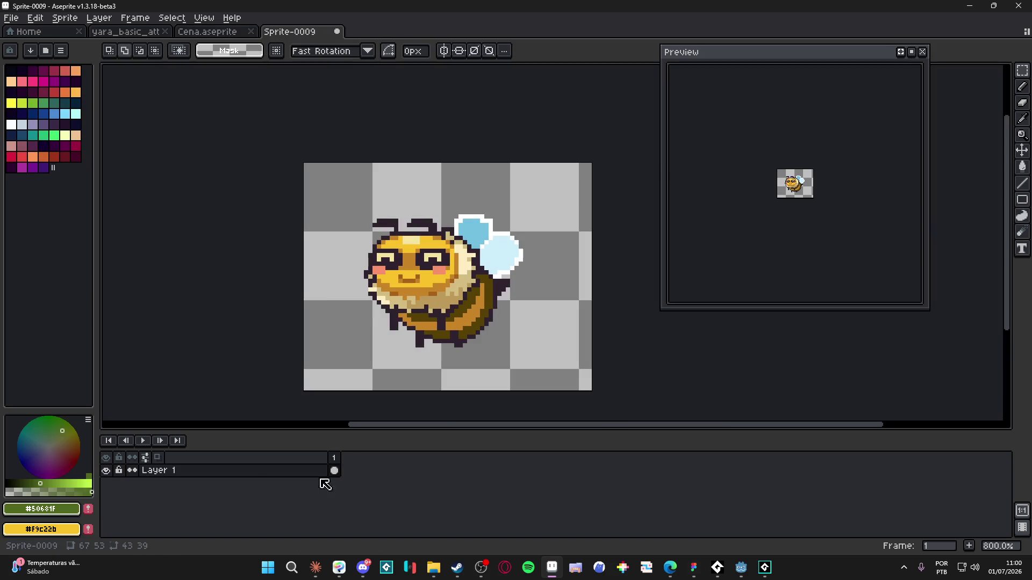
key(shift+n)
mouse_move(266, 477)
mouse_down()
mouse_move(286, 482)
mouse_move(294, 500)
mouse_up()
key(g)
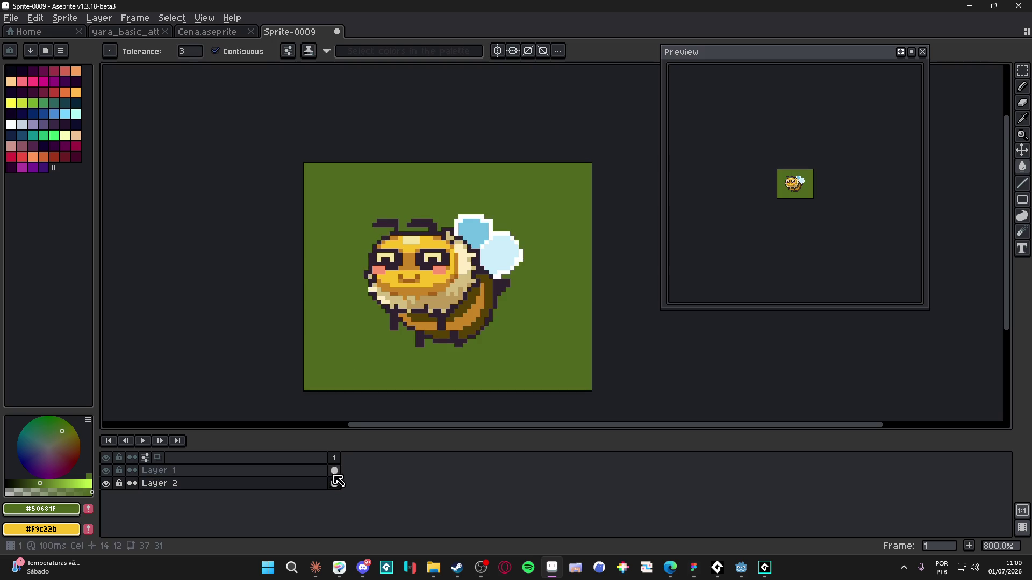
drag(383, 327, 394, 322)
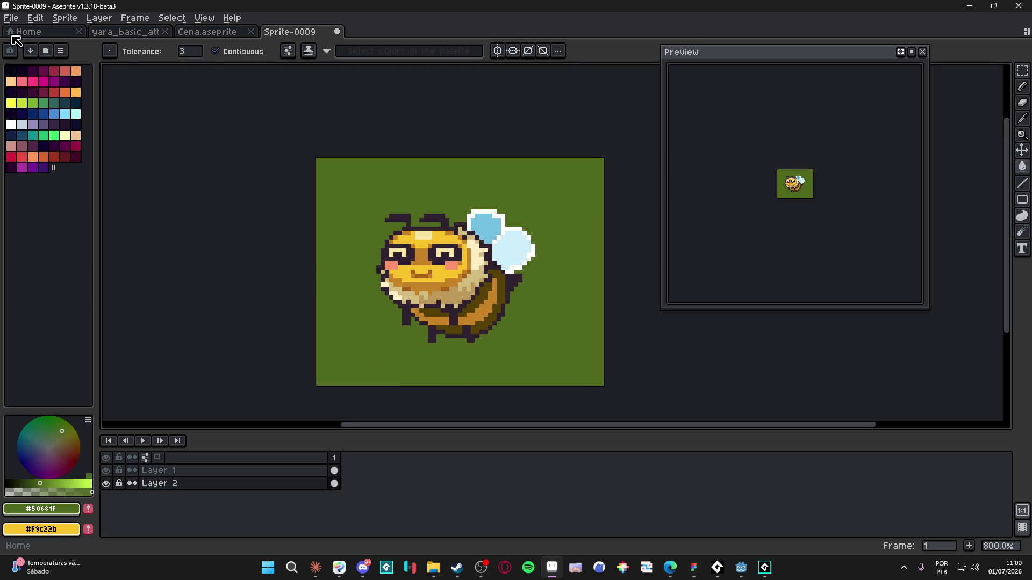
click(11, 18)
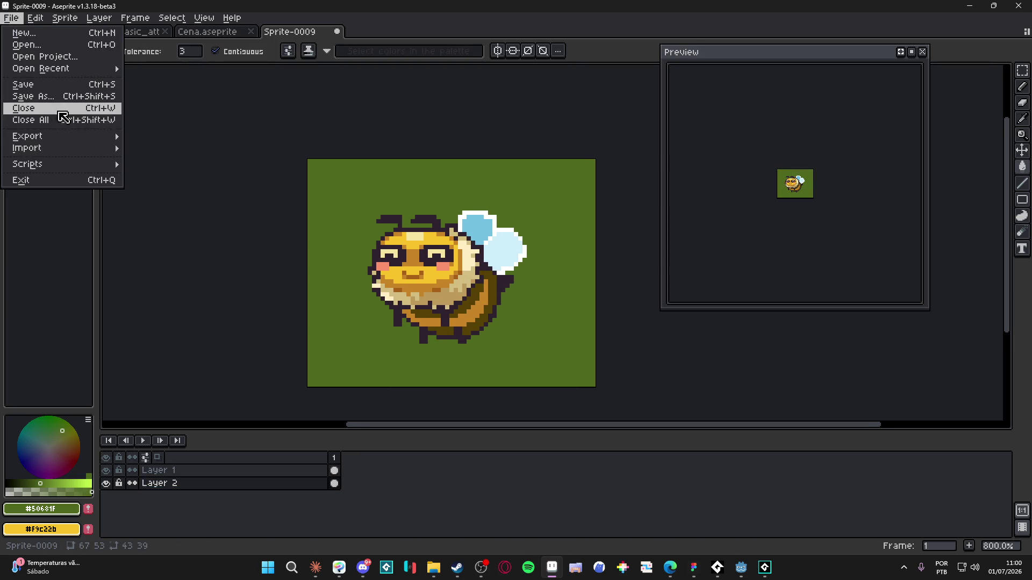
- Save the sprite as bee_animations.aseprite in the DODO folder
click(34, 96)
click(119, 492)
click(177, 360)
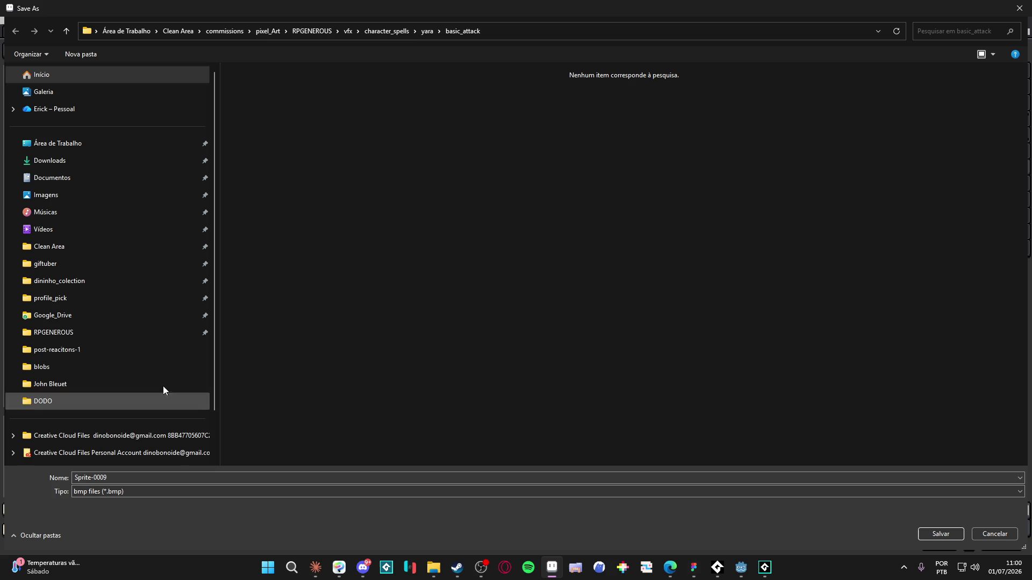
click(64, 401)
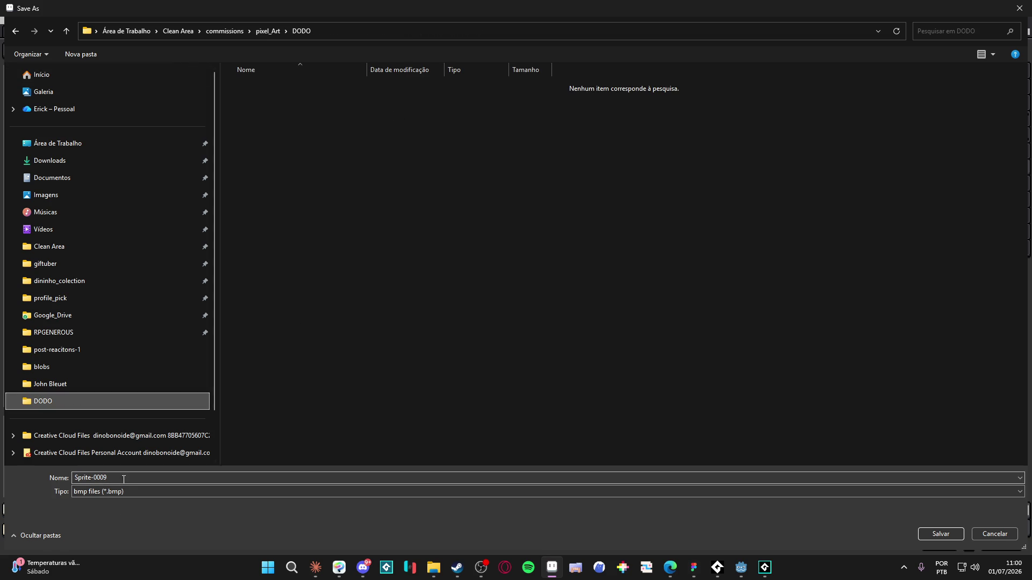
click(137, 492)
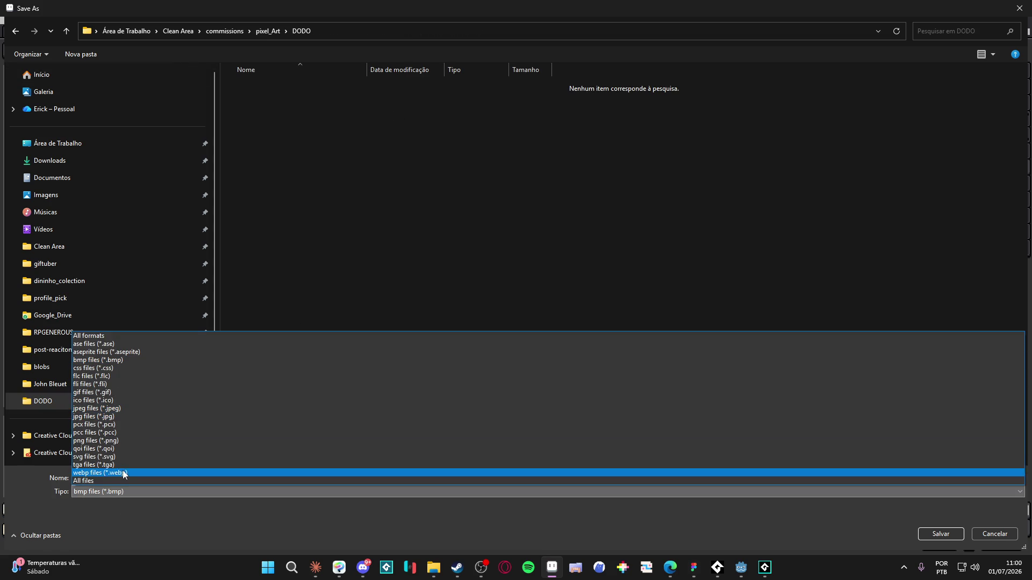
click(150, 346)
click(125, 478)
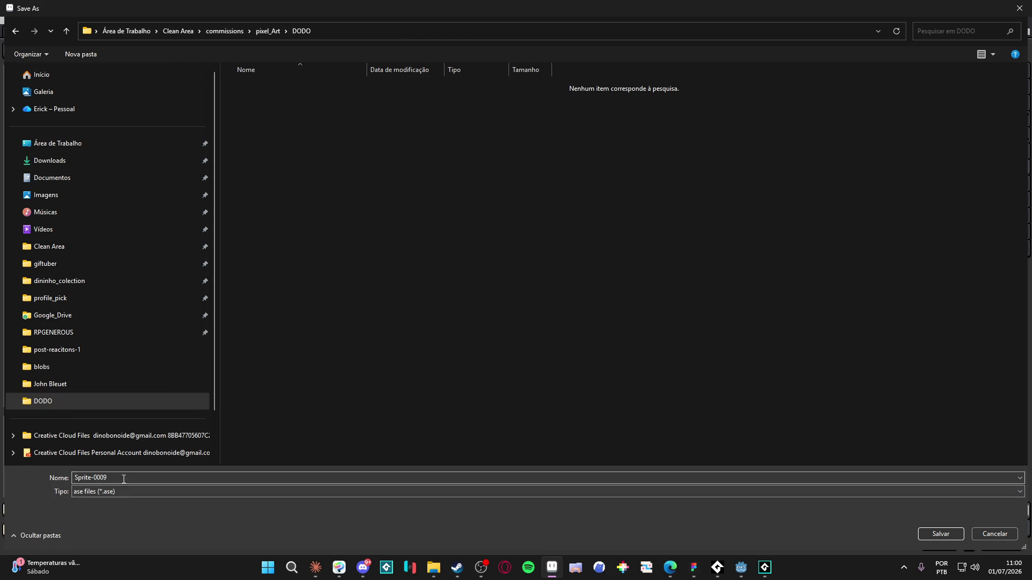
click(134, 492)
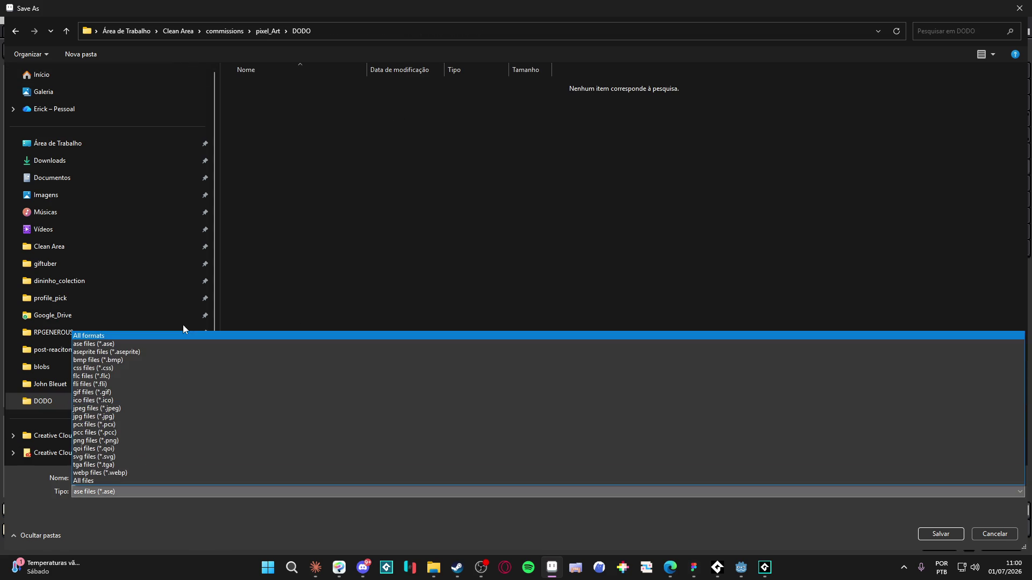
click(160, 348)
click(156, 480)
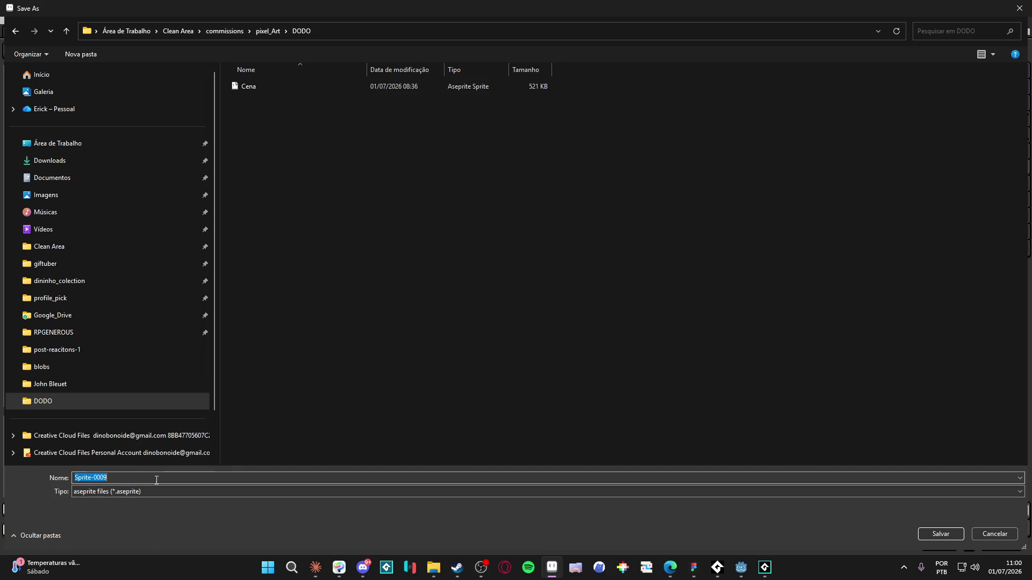
text(bee_)
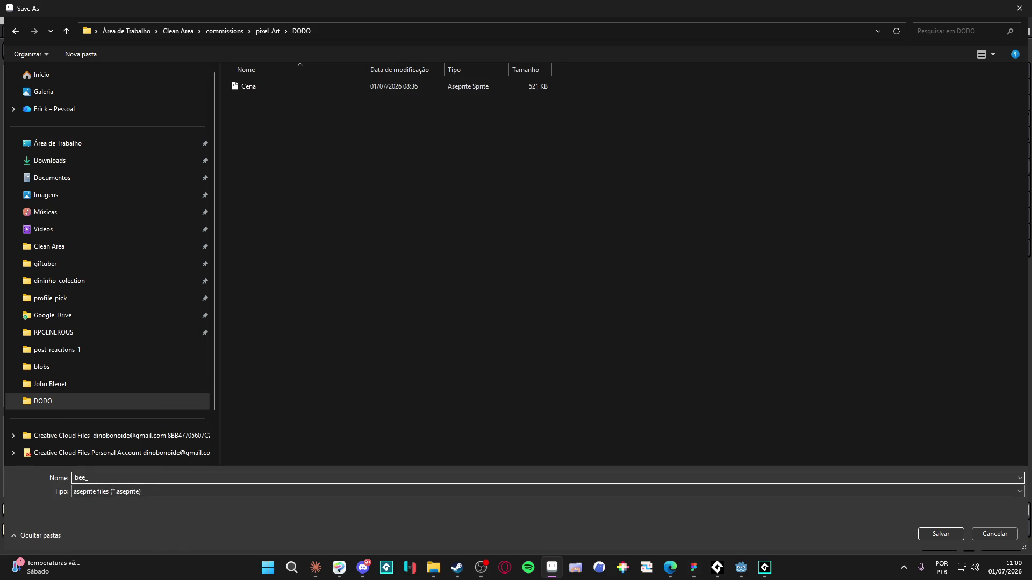
text(ns)
key(Return)
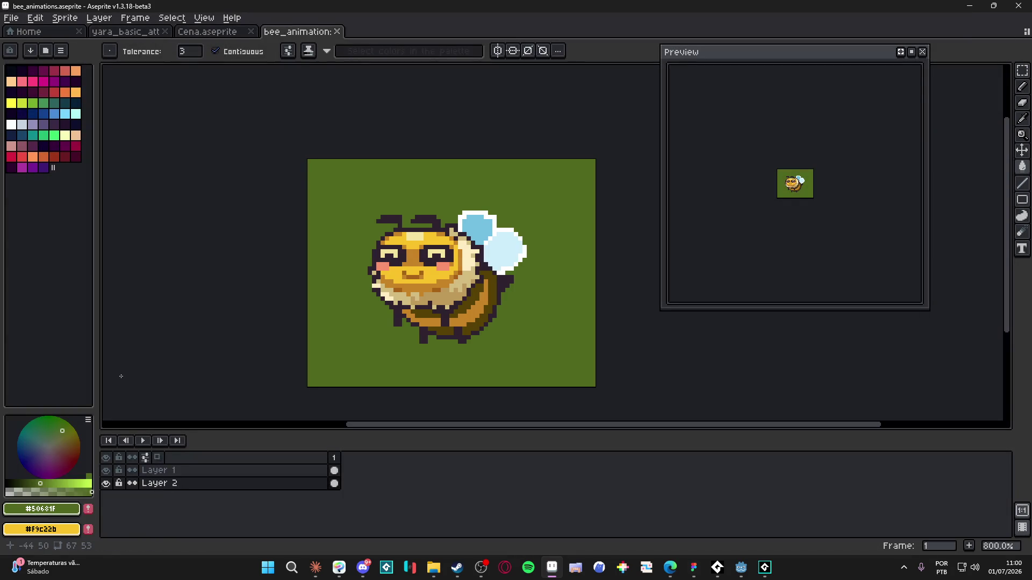
- Check Layer 2's visibility and rename it to 'bg'
click(106, 483)
click(106, 484)
click(106, 483)
click(107, 484)
click(107, 484)
click(106, 483)
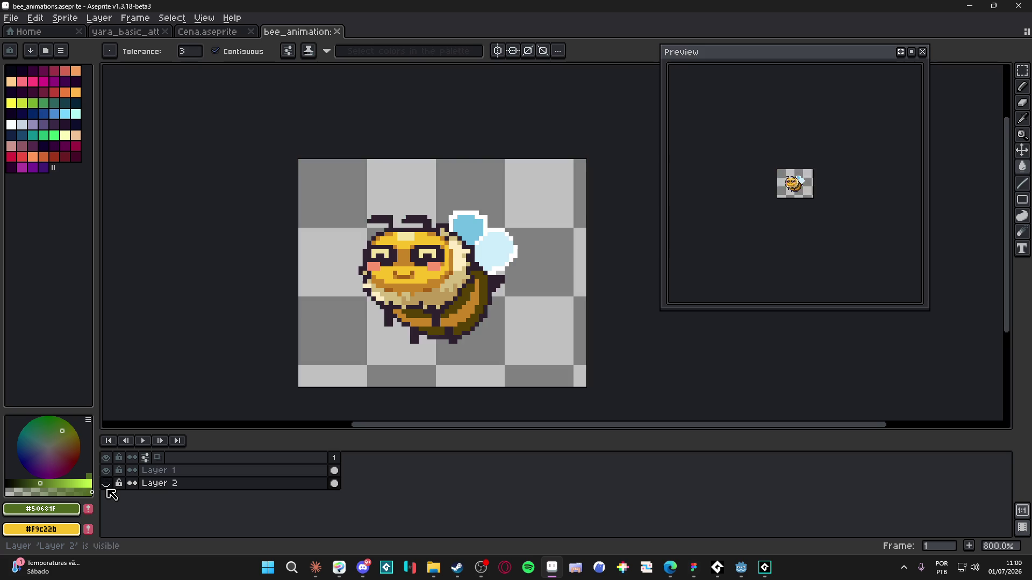
double_click(180, 484)
text(bg)
key(Return)
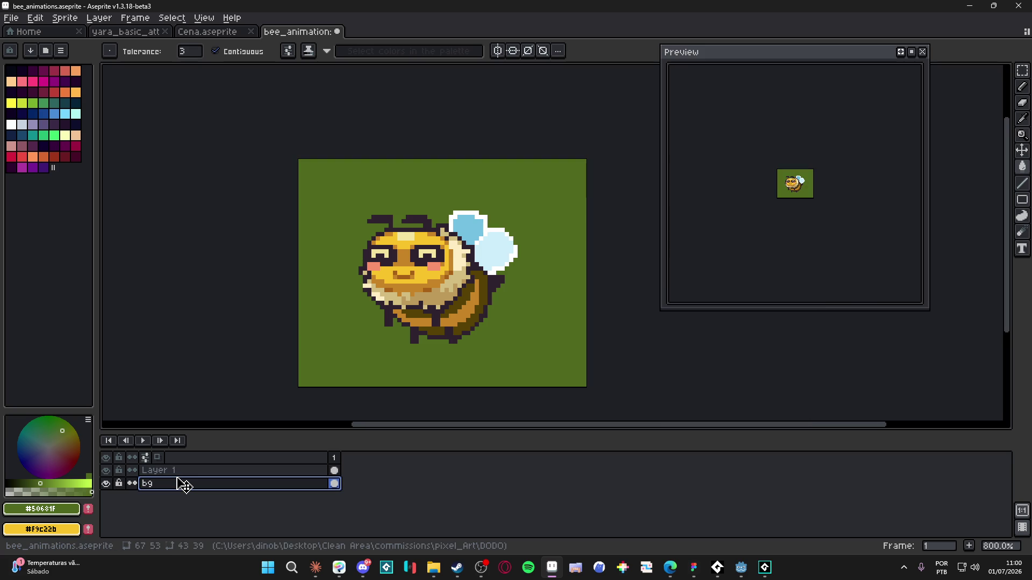
- Select Layer 1 and switch to the Eraser tool
click(145, 470)
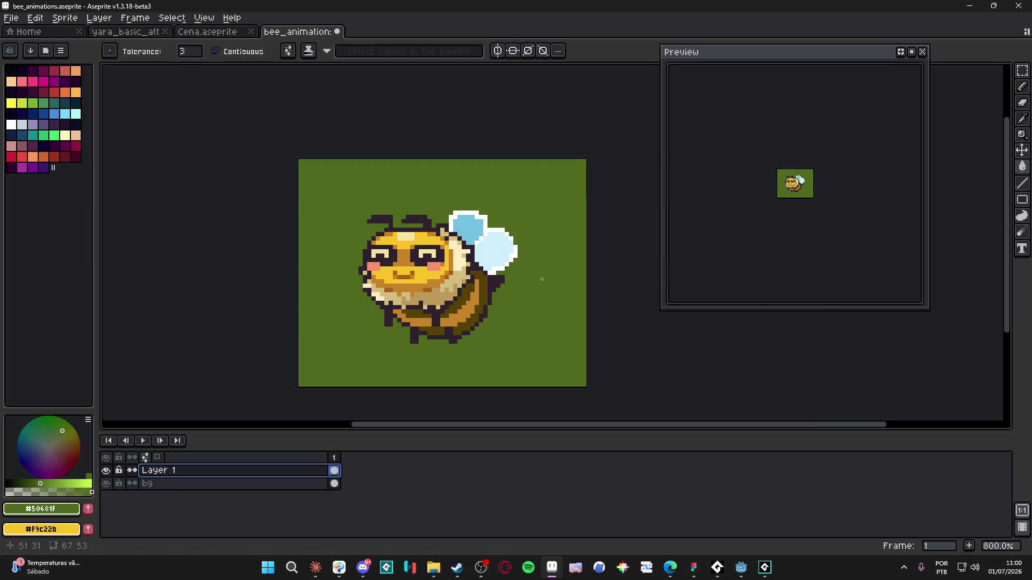
scroll(429, 269, up, 2)
key(v)
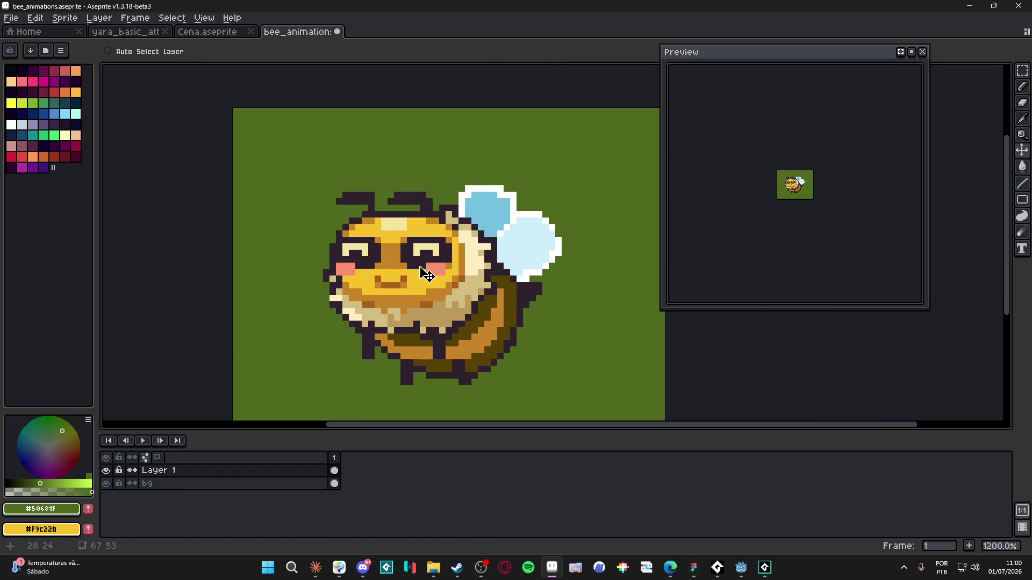
scroll(433, 277, left, 1)
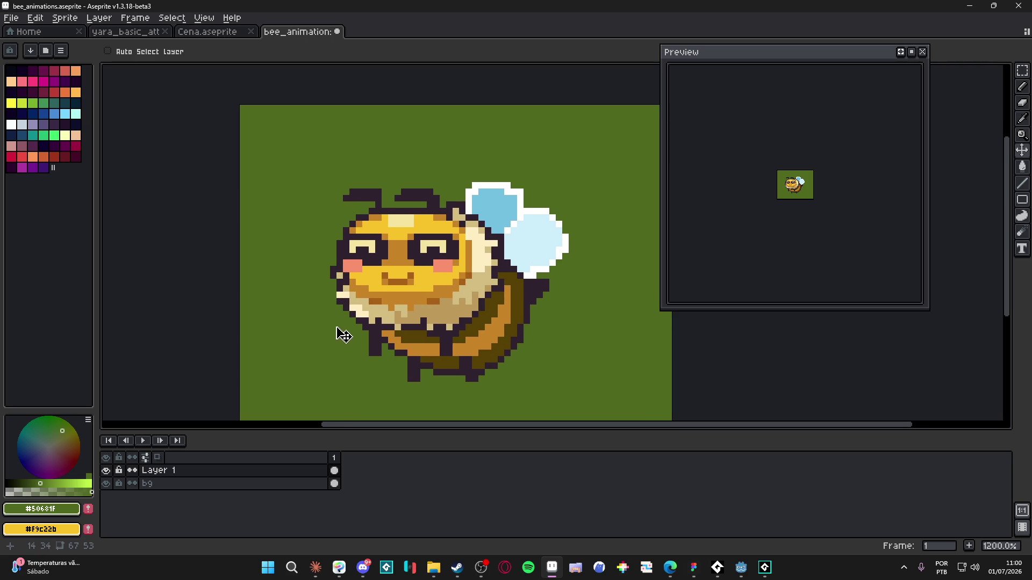
key(e)
scroll(361, 321, up, 1)
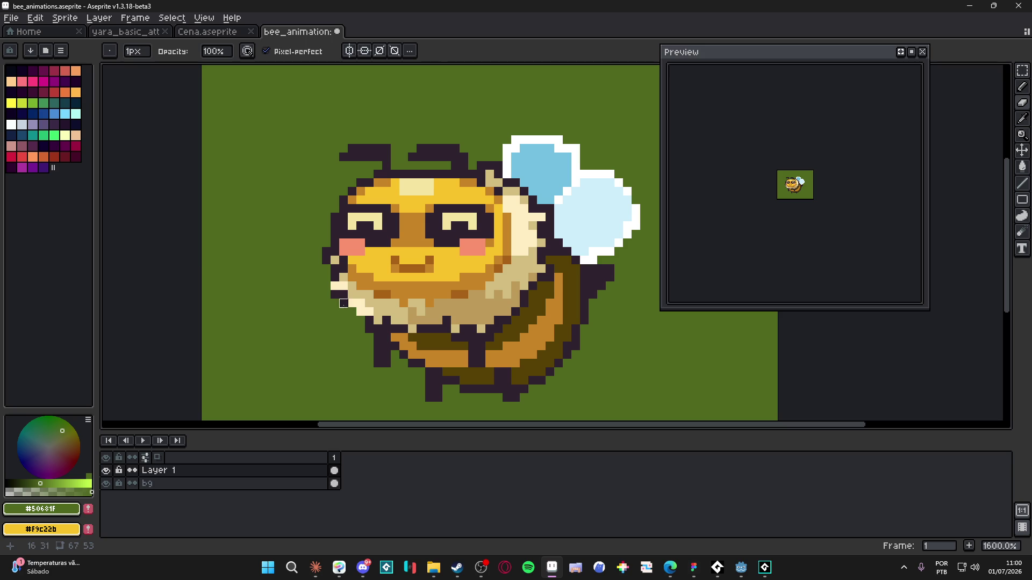
- Erase the bee's dark outline on its lower left, left edge and head top
mouse_move(344, 295)
mouse_down()
mouse_move(335, 295)
mouse_move(349, 312)
mouse_up()
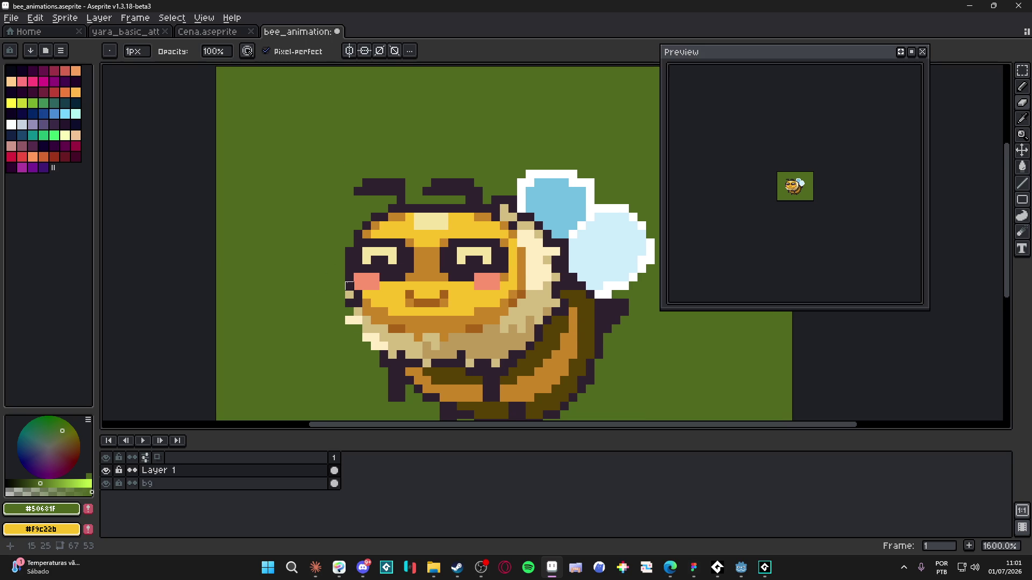
drag(350, 249, 349, 285)
drag(358, 225, 392, 209)
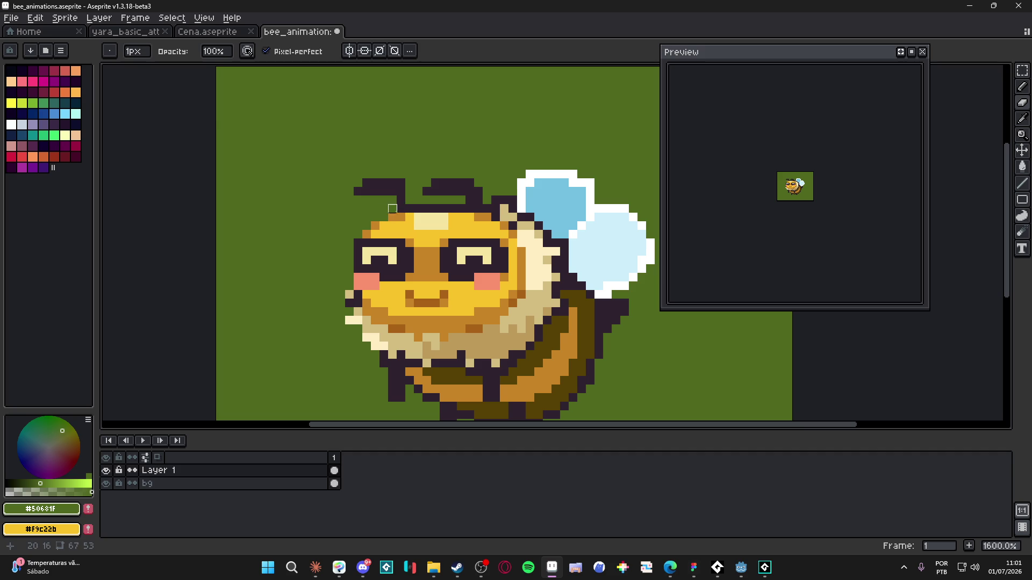
drag(409, 208, 513, 200)
- Paint over the bee's lower-right outline with green
scroll(534, 153, down, 3)
scroll(534, 153, right, 2)
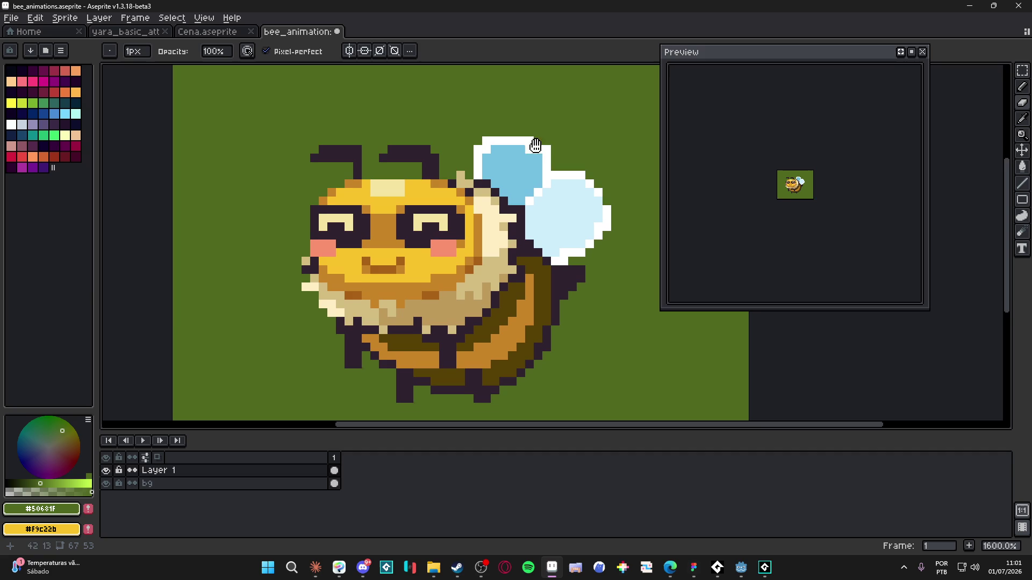
scroll(582, 242, right, 1)
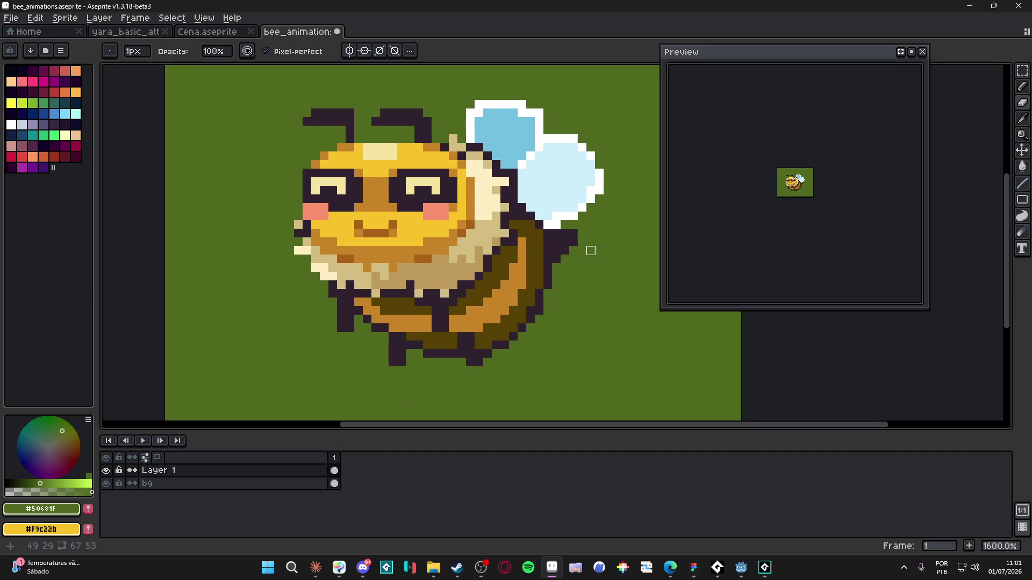
scroll(531, 319, up, 1)
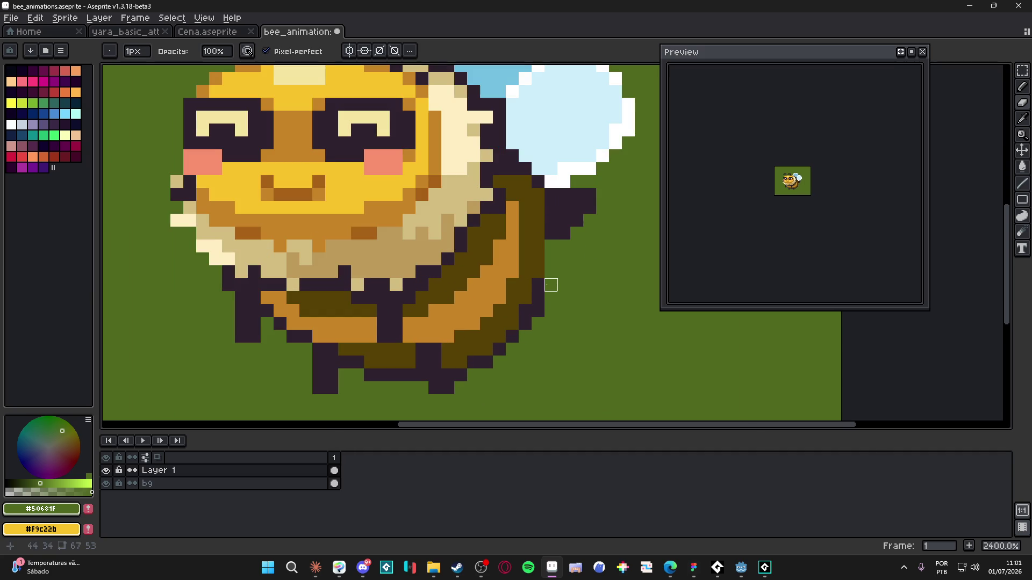
mouse_move(538, 298)
mouse_down()
mouse_move(525, 350)
mouse_move(513, 337)
mouse_move(448, 375)
mouse_up()
scroll(323, 320, up, 2)
scroll(323, 320, left, 4)
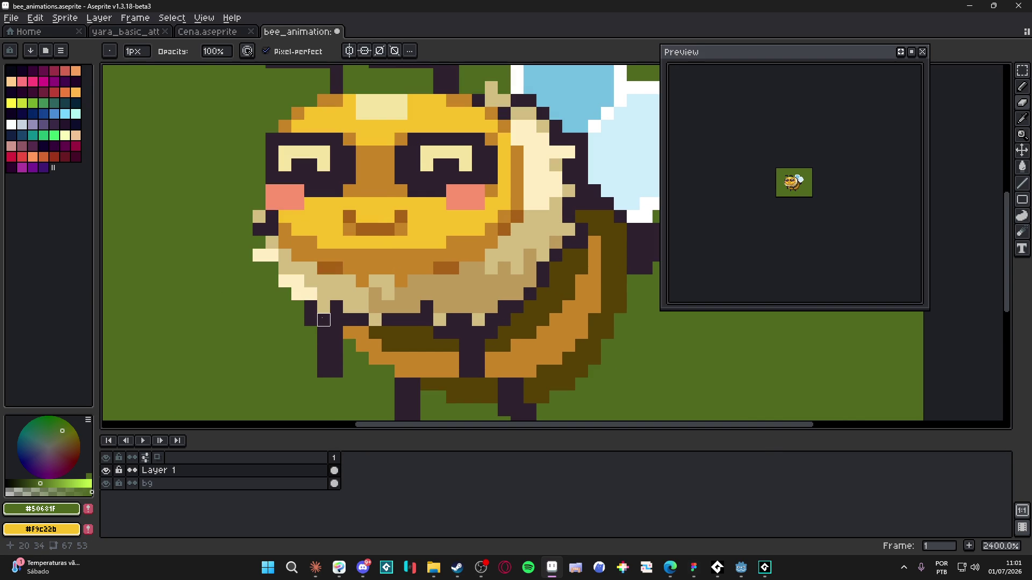
scroll(381, 338, down, 3)
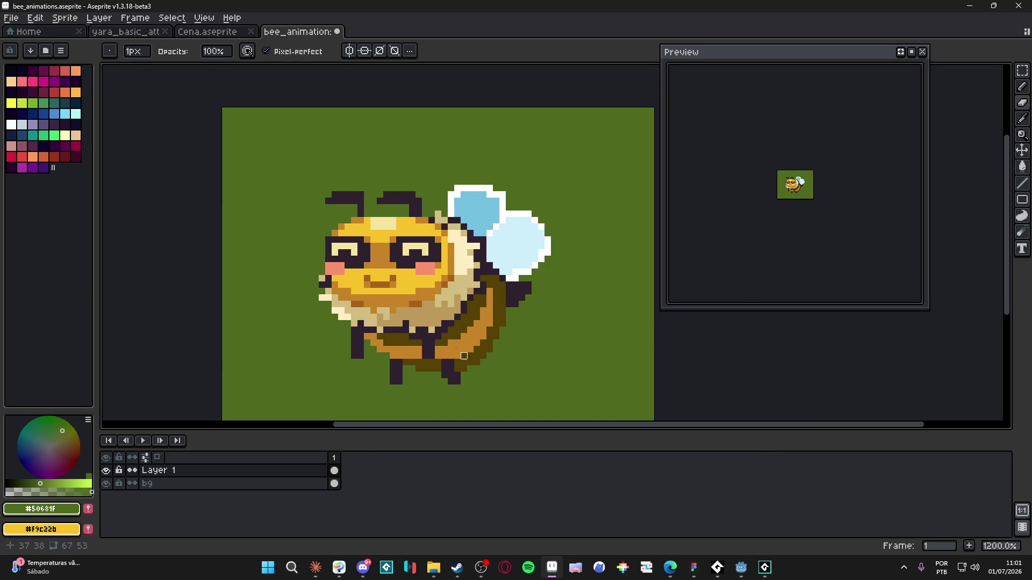
scroll(410, 316, up, 1)
scroll(410, 316, left, 1)
scroll(323, 313, down, 1)
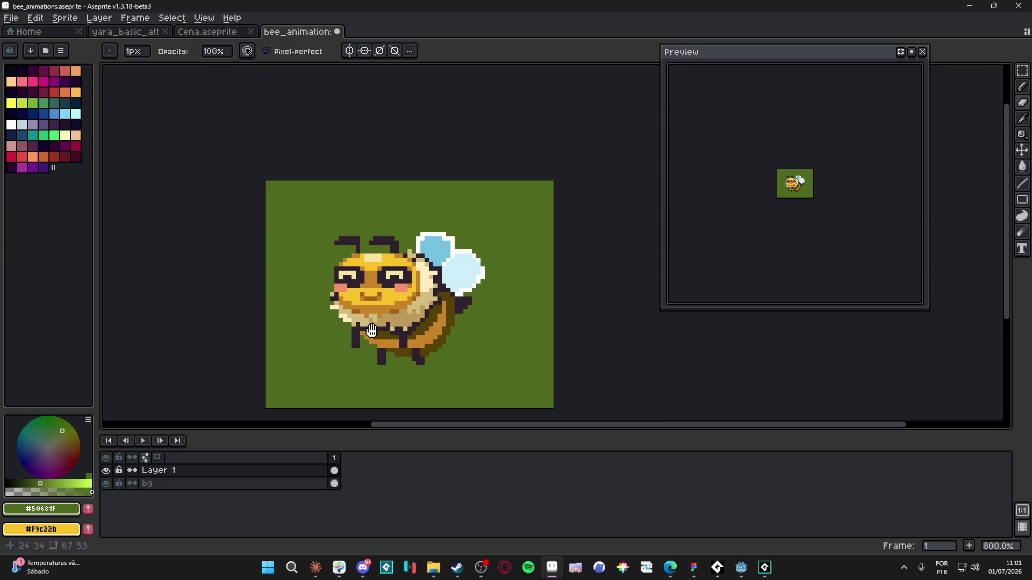
- Toggle Layer 1's visibility to compare the cleaned outline
click(106, 471)
click(108, 472)
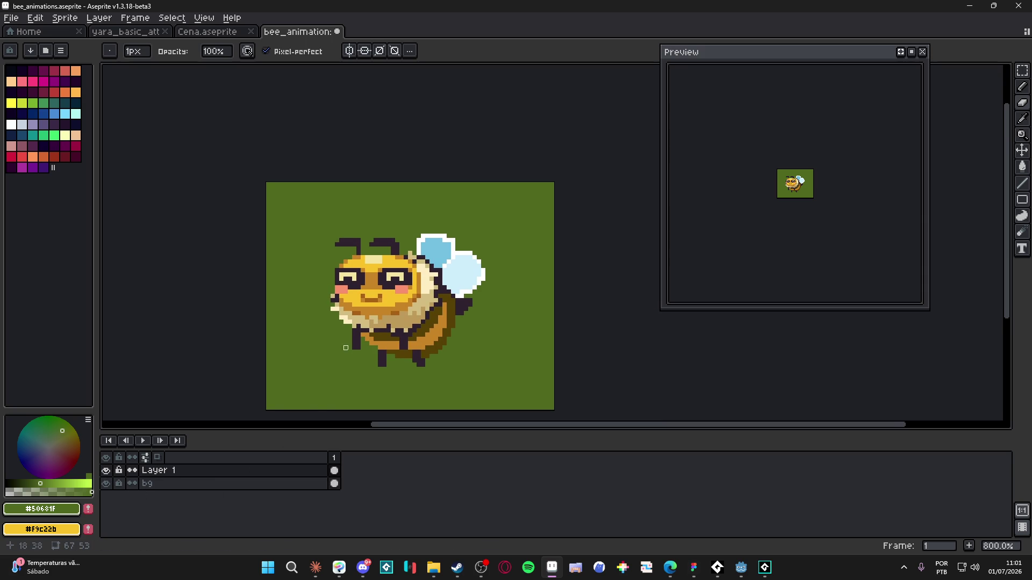
drag(343, 335, 364, 340)
click(107, 470)
click(106, 471)
- Marquee-select the bee's two antennae
key(m)
scroll(369, 231, up, 3)
mouse_move(313, 240)
mouse_down()
mouse_move(484, 293)
mouse_move(536, 321)
mouse_up()
- Cut the antennae from Layer 1 onto a new layer named antennaes
key(ctrl+x)
key(shift+n)
key(ctrl+v)
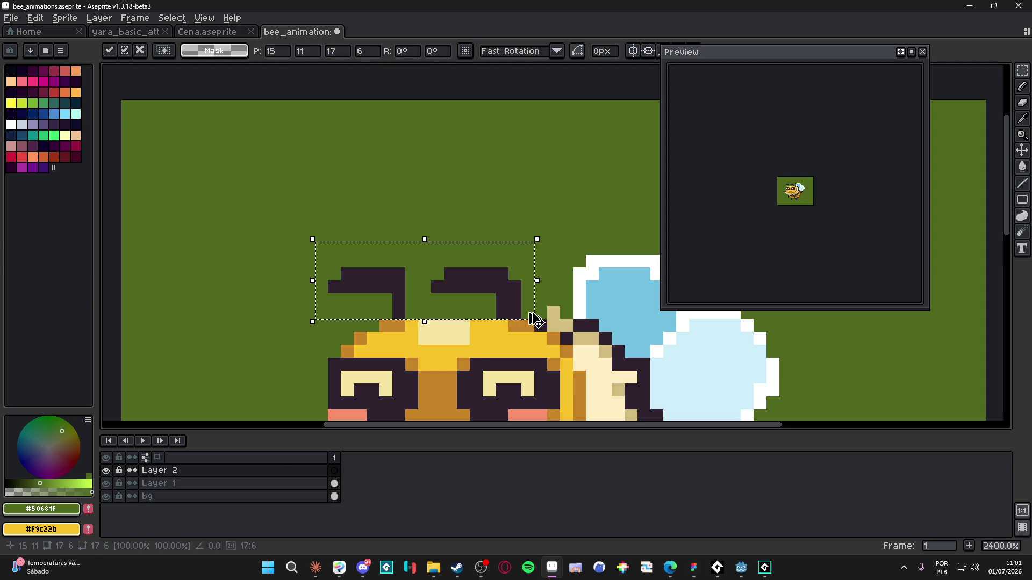
key(Return)
text(ante)
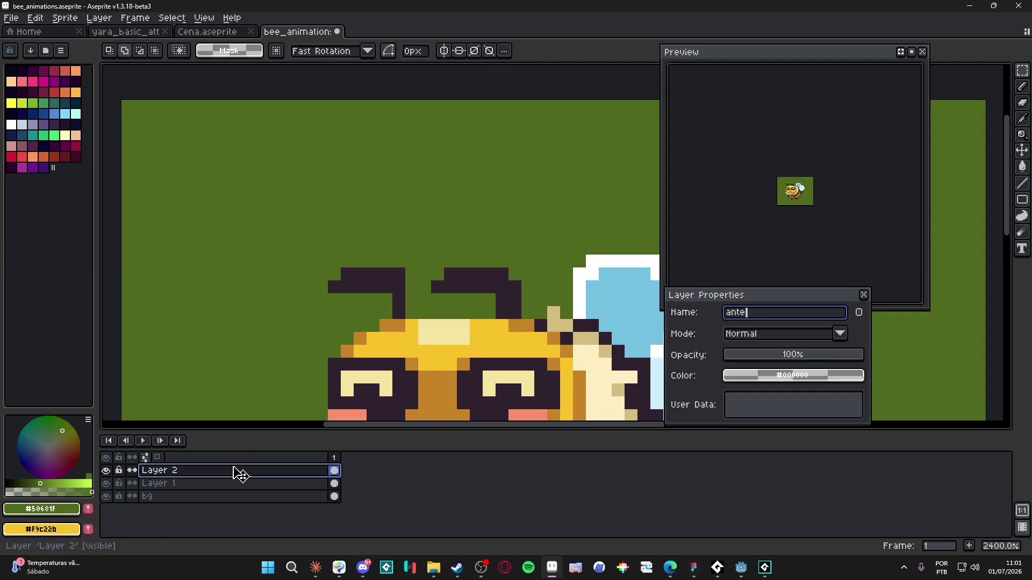
text(nnaes)
key(Return)
- Hide the antennaes layer and make Layer 1 active with rectangular selection
scroll(295, 306, down, 2)
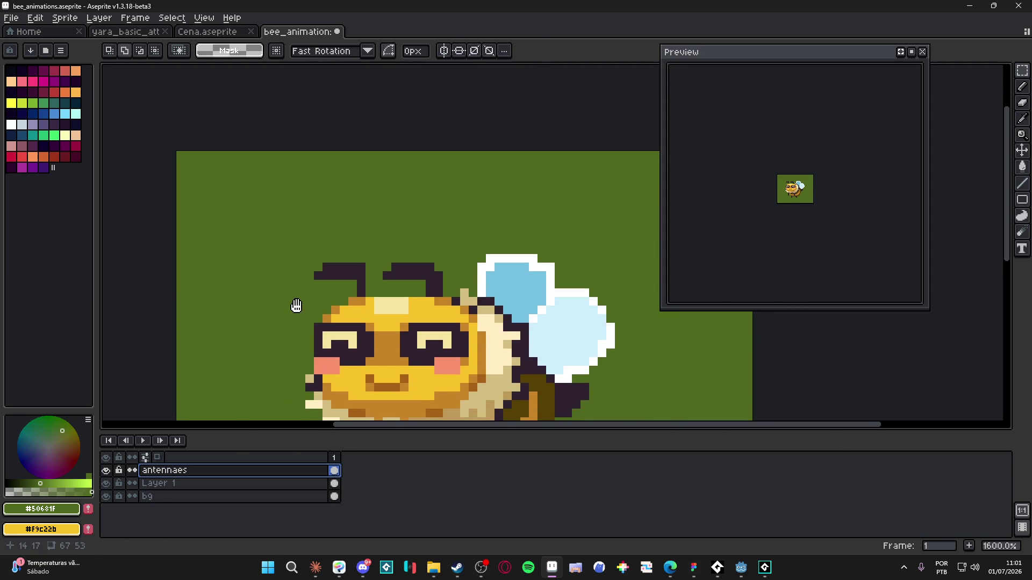
scroll(337, 378, down, 2)
click(106, 471)
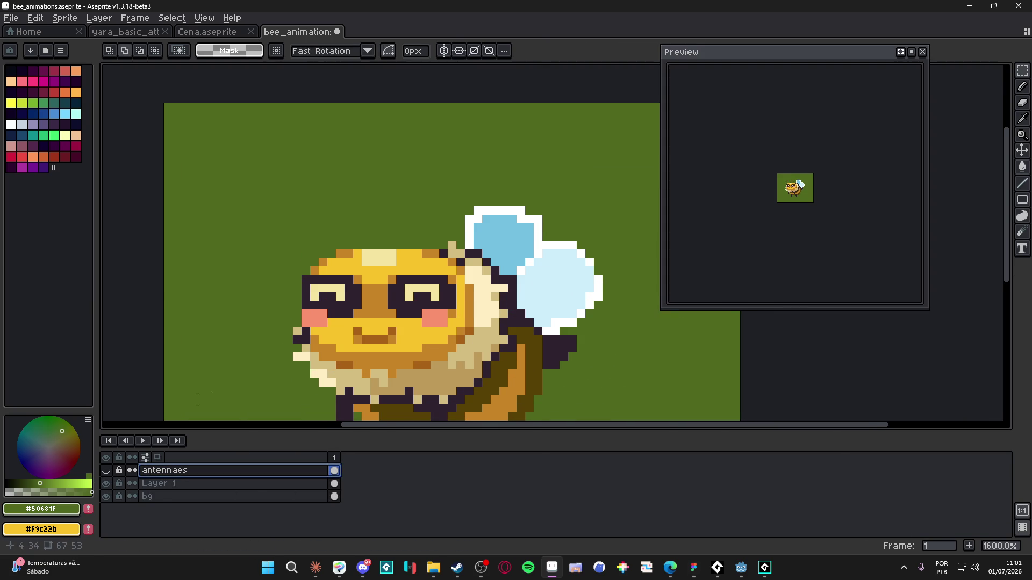
key(v)
ctrl+click(375, 304)
key(m)
- Marquee-select the bee's eyes and lower face on Layer 1
scroll(376, 304, up, 2)
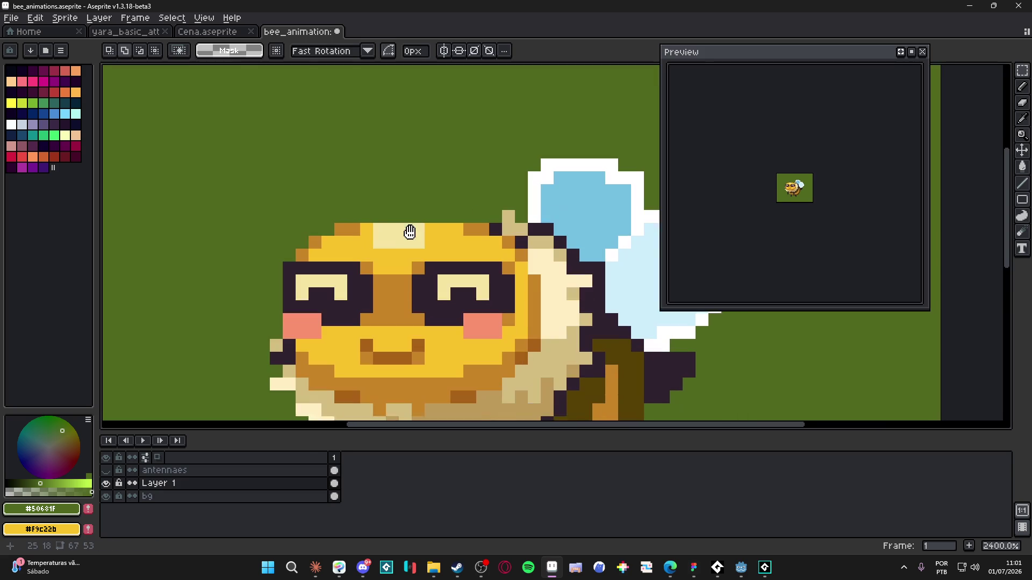
mouse_move(276, 220)
mouse_down()
mouse_move(492, 258)
mouse_move(497, 303)
mouse_up()
scroll(536, 249, up, 1)
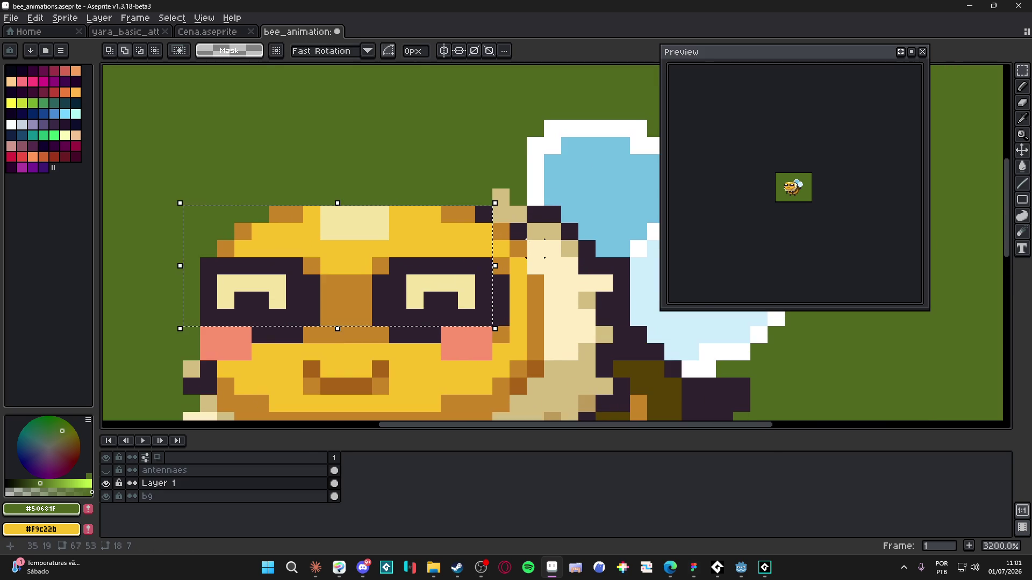
scroll(516, 263, down, 1)
drag(527, 242, 280, 372)
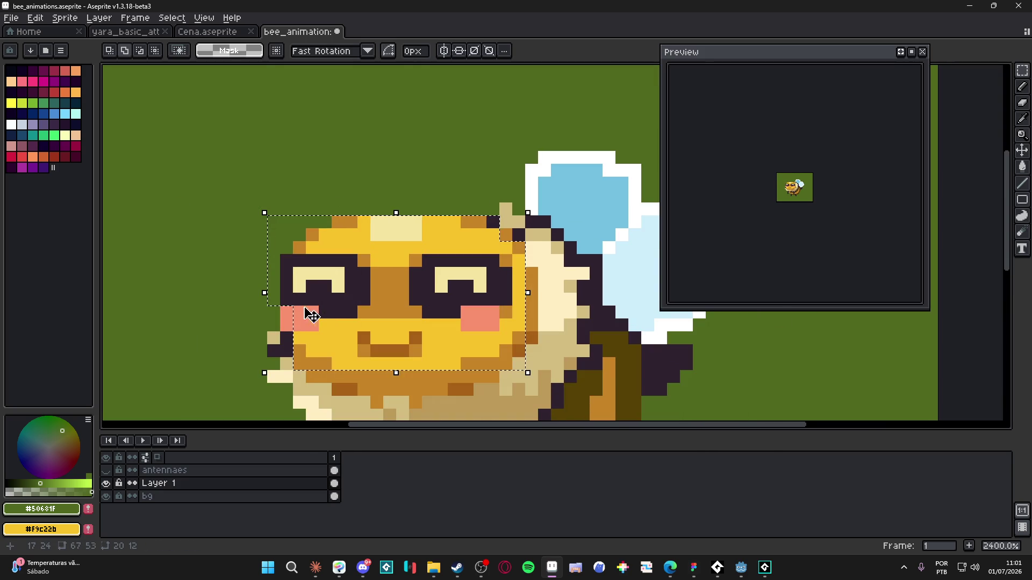
scroll(409, 306, down, 3)
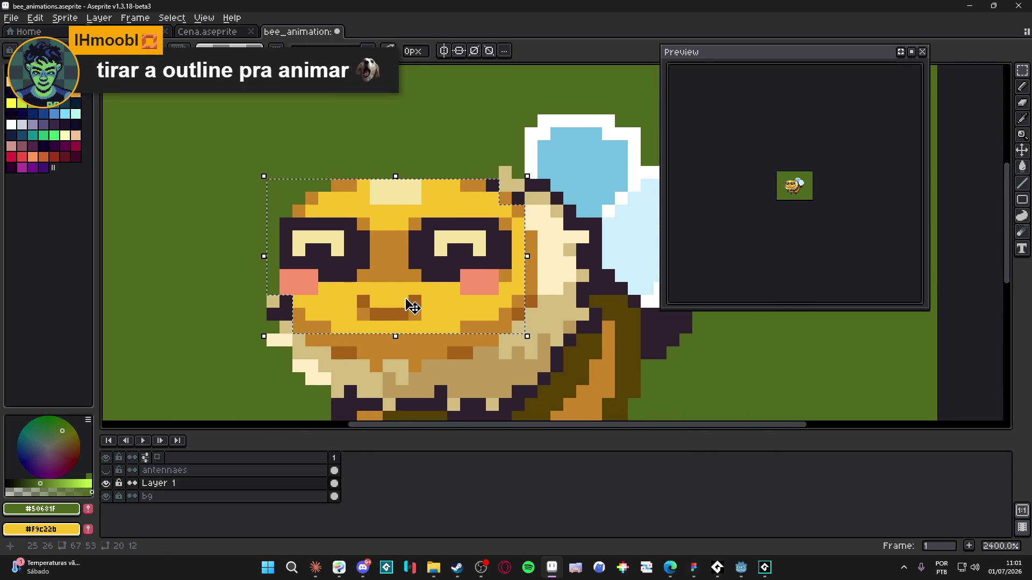
scroll(433, 311, down, 1)
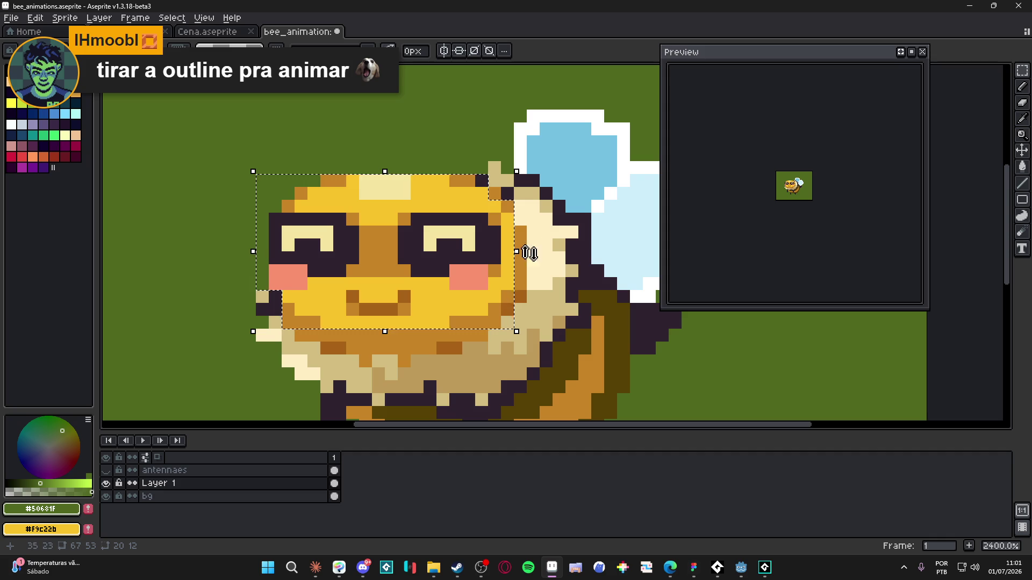
scroll(522, 232, up, 1)
drag(521, 232, 520, 329)
- Try adding the area below the face to the selection, then undo it
scroll(505, 268, down, 2)
mouse_move(375, 260)
mouse_down()
mouse_move(457, 280)
mouse_move(285, 301)
mouse_move(366, 293)
mouse_move(512, 245)
mouse_up()
key(ctrl+z)
scroll(472, 265, down, 1)
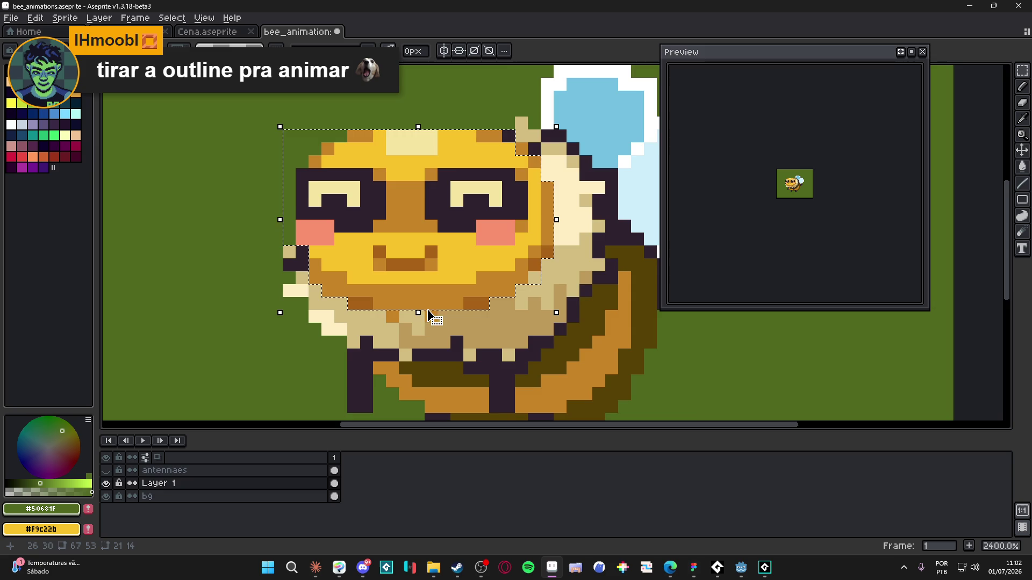
scroll(430, 316, up, 1)
scroll(430, 316, down, 2)
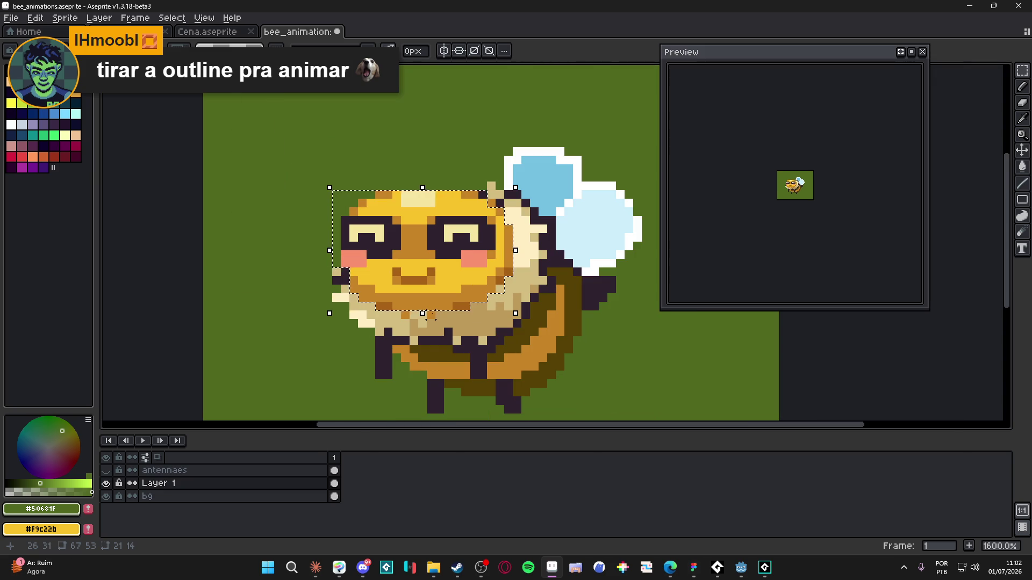
scroll(432, 316, up, 1)
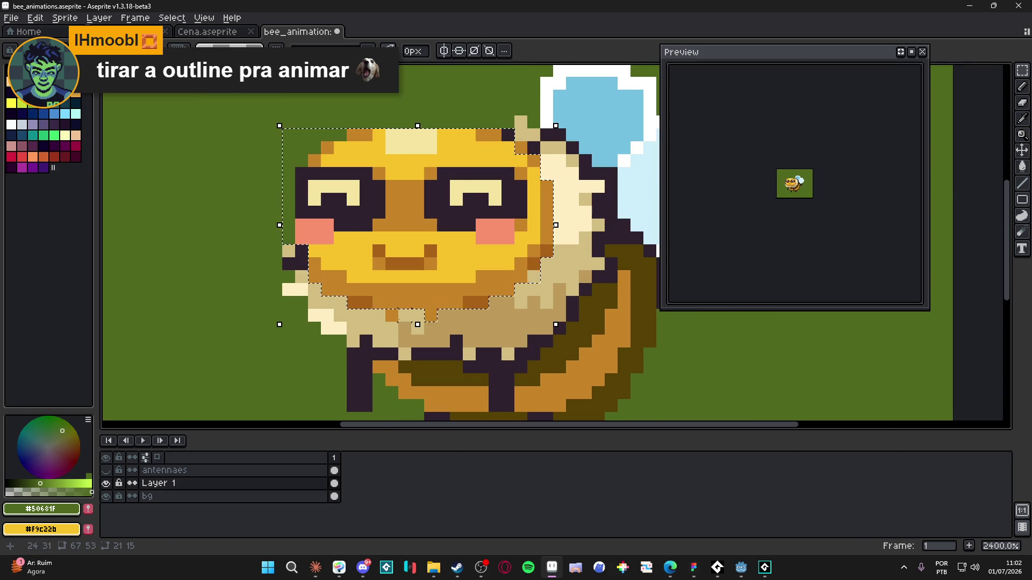
scroll(397, 318, down, 2)
- Cut the face and chin onto a new layer named head
key(ctrl+x)
key(shift+n)
key(ctrl+v)
key(Return)
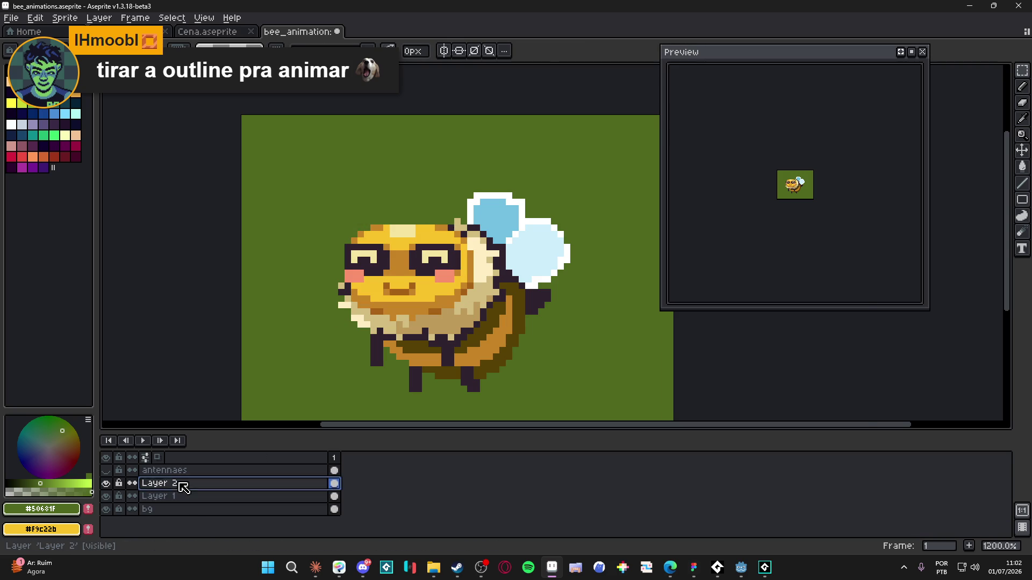
double_click(180, 485)
text(ad)
key(Return)
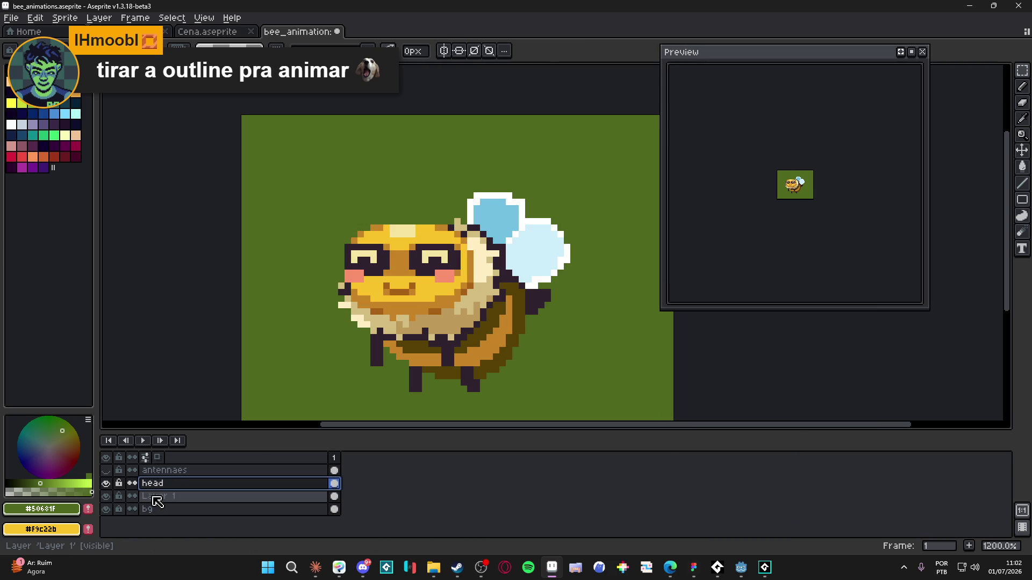
- Hide the antennae and head layers and make Layer 1 active
click(106, 471)
click(106, 472)
click(106, 484)
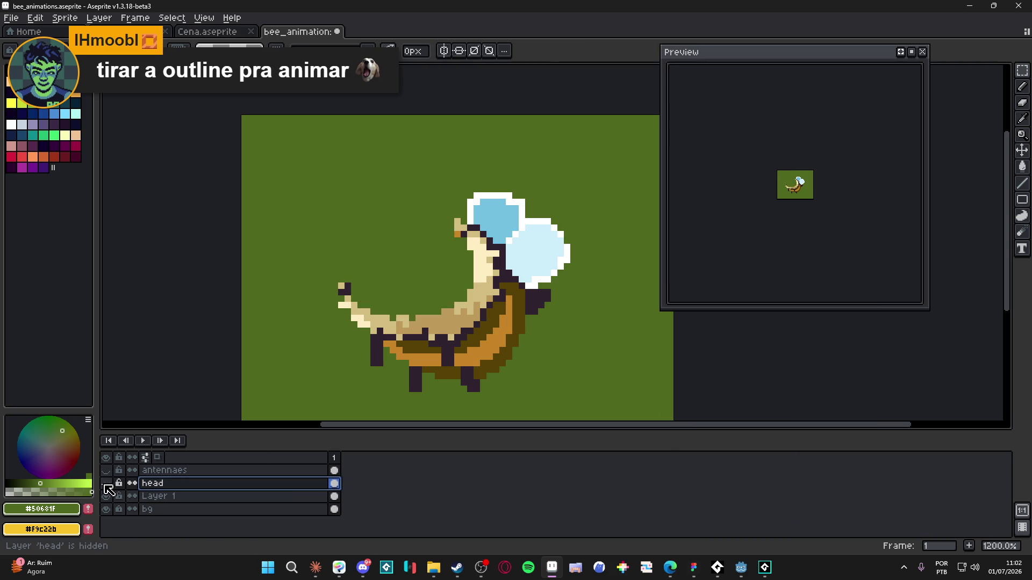
scroll(406, 305, up, 1)
ctrl+click(501, 302)
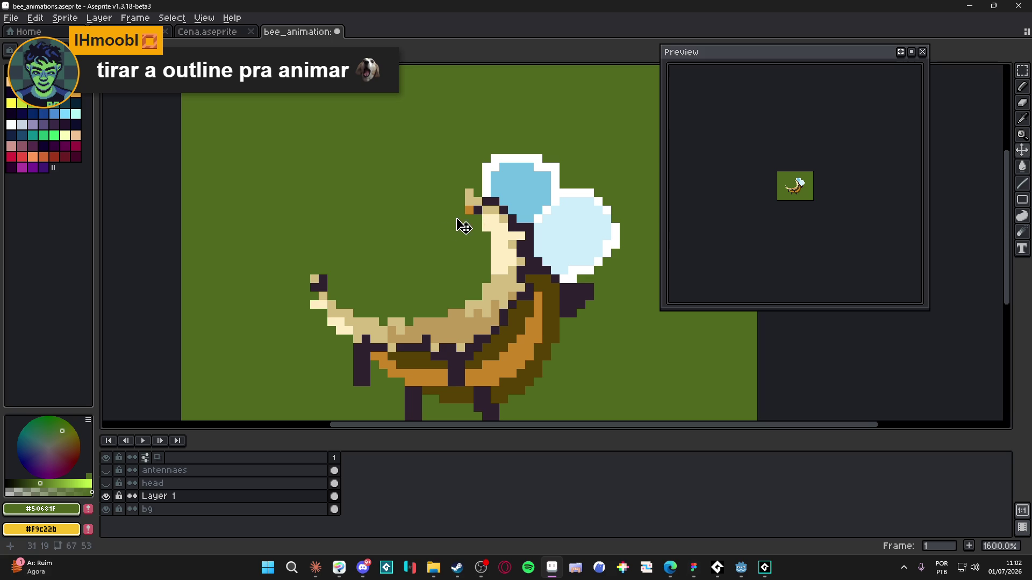
- Marquee-select the whole cream neck ruff on Layer 1 in several strips
scroll(504, 198, up, 2)
drag(498, 196, 405, 263)
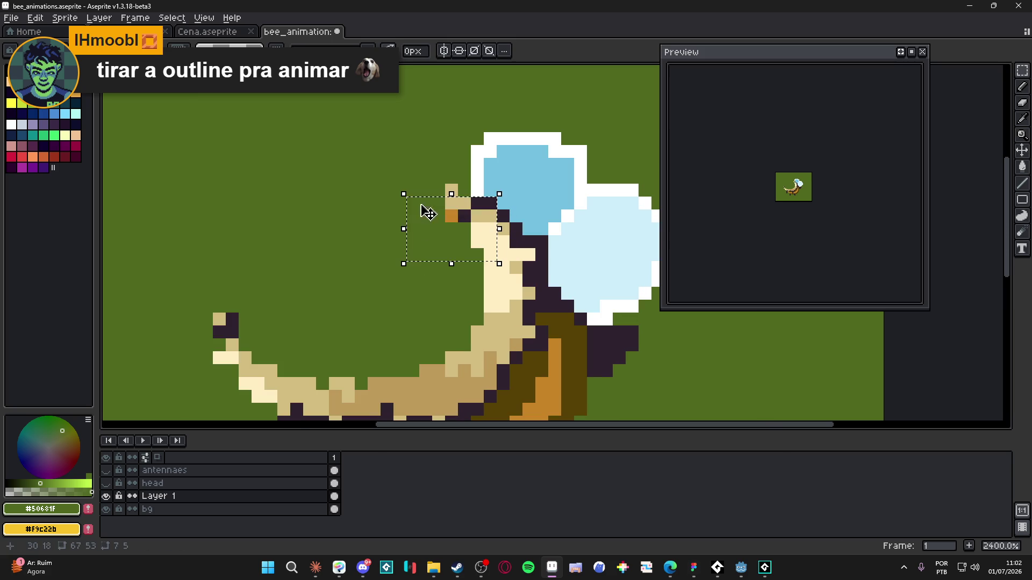
drag(549, 299, 420, 235)
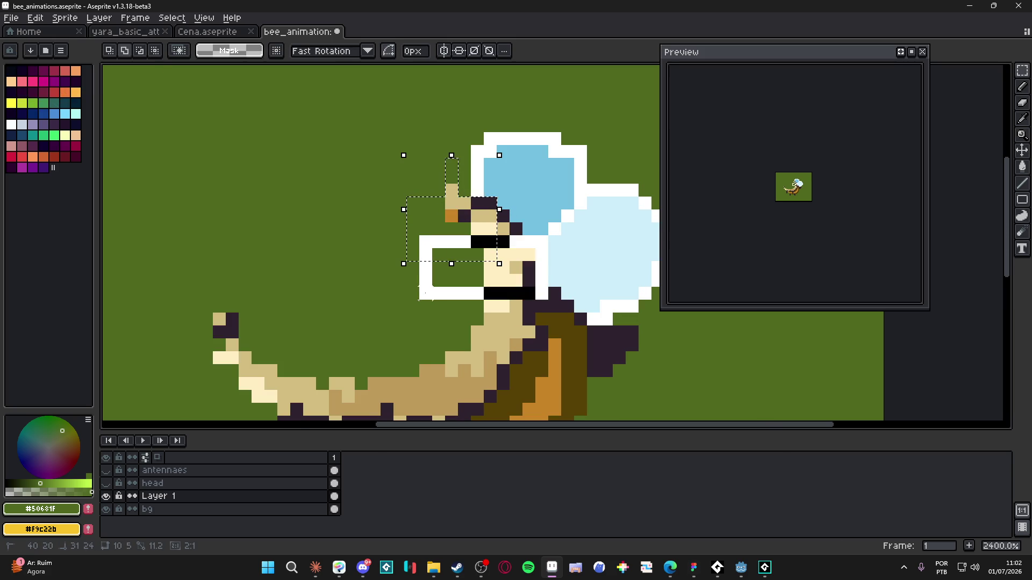
mouse_move(477, 339)
mouse_down()
mouse_move(499, 284)
mouse_move(515, 285)
mouse_up()
mouse_move(588, 299)
mouse_down()
mouse_move(484, 260)
mouse_move(394, 273)
mouse_up()
drag(550, 249, 433, 247)
mouse_move(563, 311)
mouse_down()
mouse_move(213, 197)
mouse_move(541, 322)
mouse_move(530, 331)
mouse_move(267, 225)
mouse_up()
mouse_move(284, 279)
mouse_down()
mouse_move(516, 356)
mouse_move(397, 224)
mouse_move(322, 237)
mouse_move(279, 224)
mouse_up()
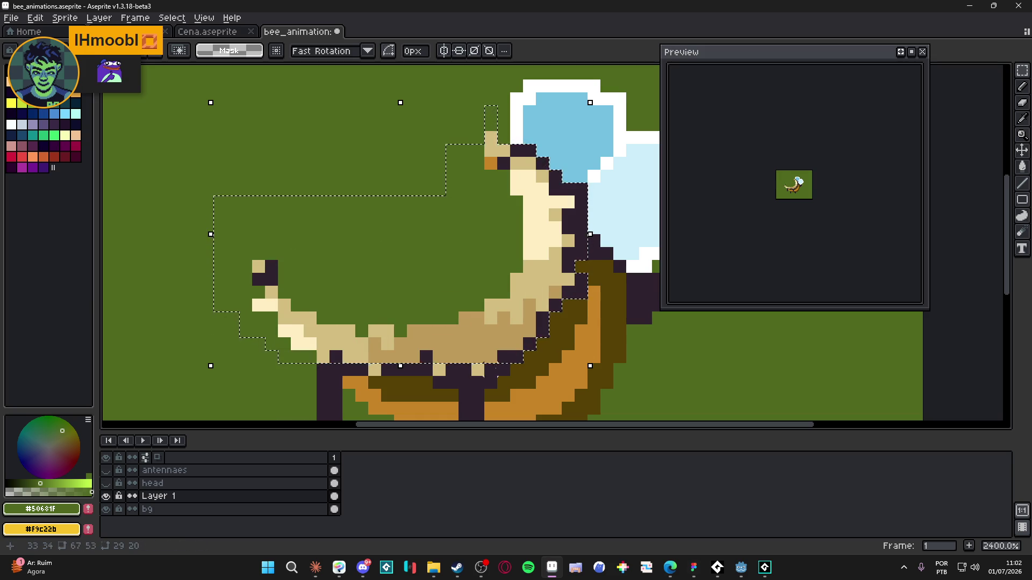
mouse_move(473, 365)
mouse_down()
mouse_move(492, 382)
mouse_move(437, 369)
mouse_move(428, 379)
mouse_up()
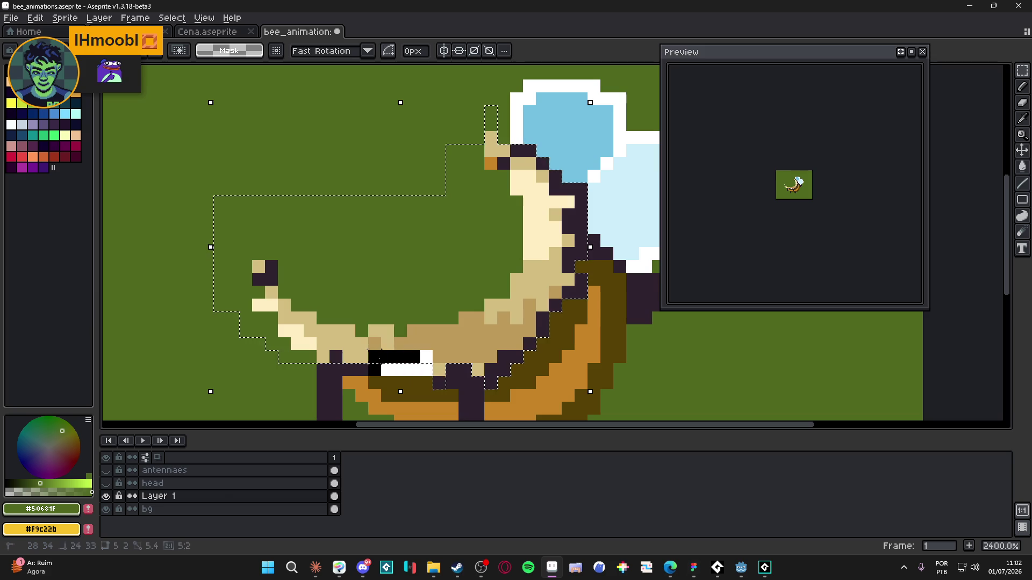
scroll(377, 298, down, 2)
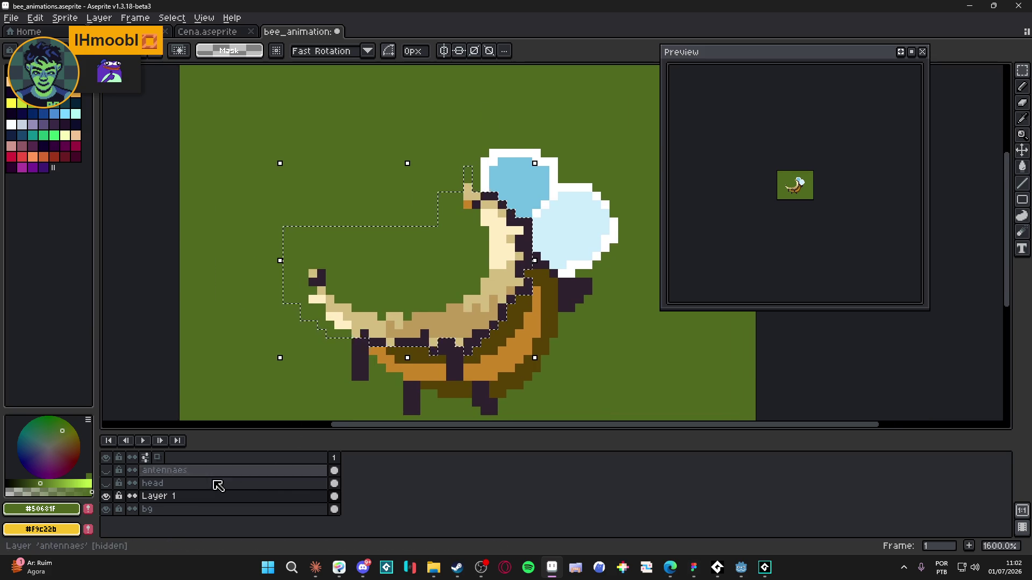
- Cut the ruff and paste it onto a new layer named necklace
key(ctrl+x)
key(shift+n)
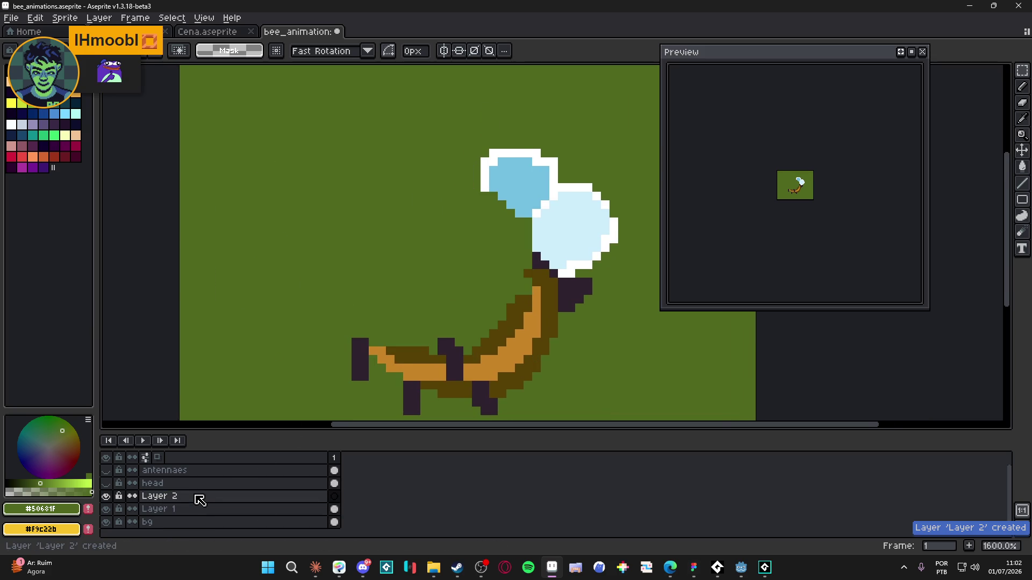
double_click(200, 499)
text(ecklac)
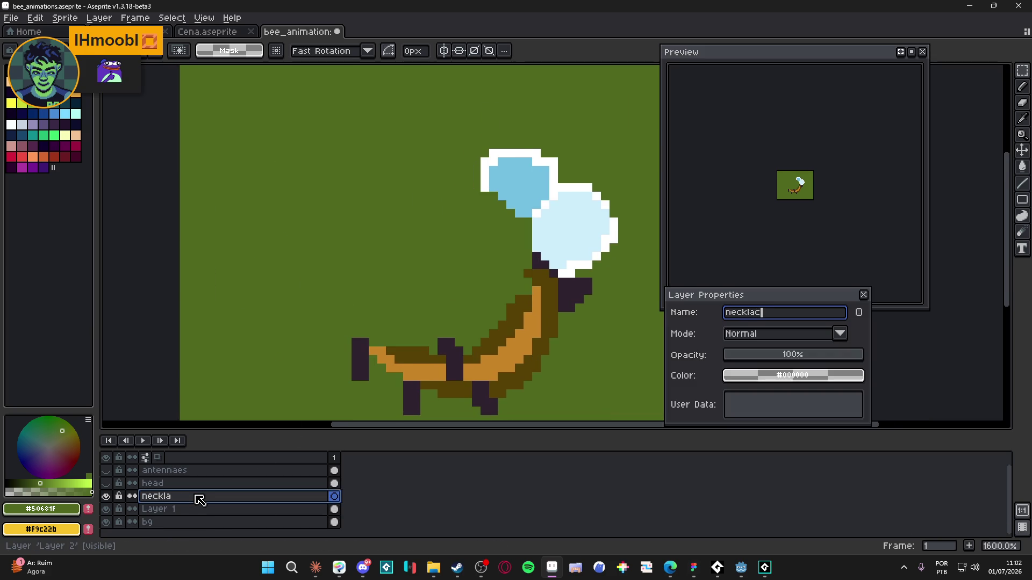
text(e)
key(Return)
key(ctrl+v)
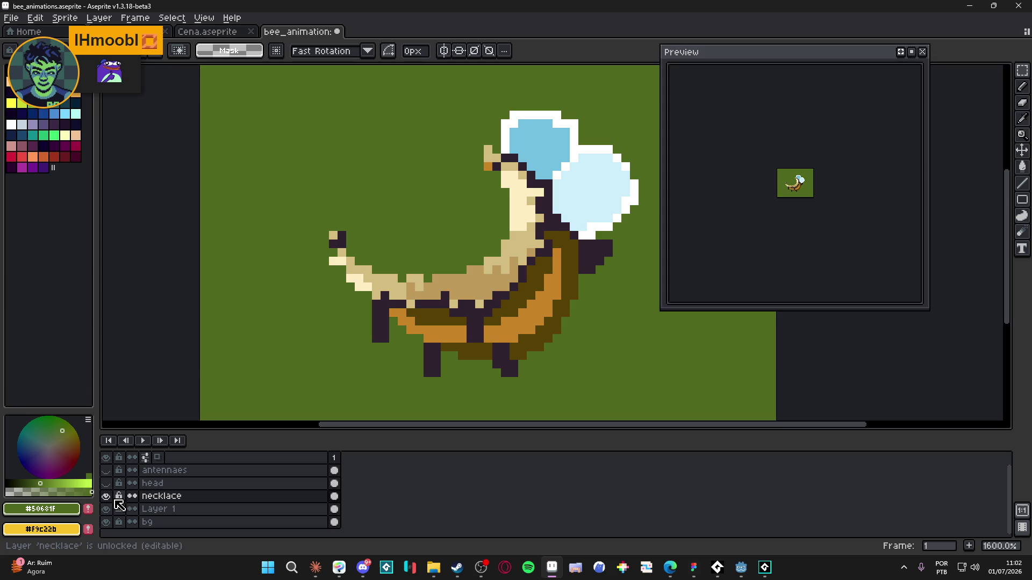
- Hide the necklace layer and marquee-select the wings on Layer 1
click(106, 496)
drag(463, 243, 422, 256)
ctrl+click(505, 164)
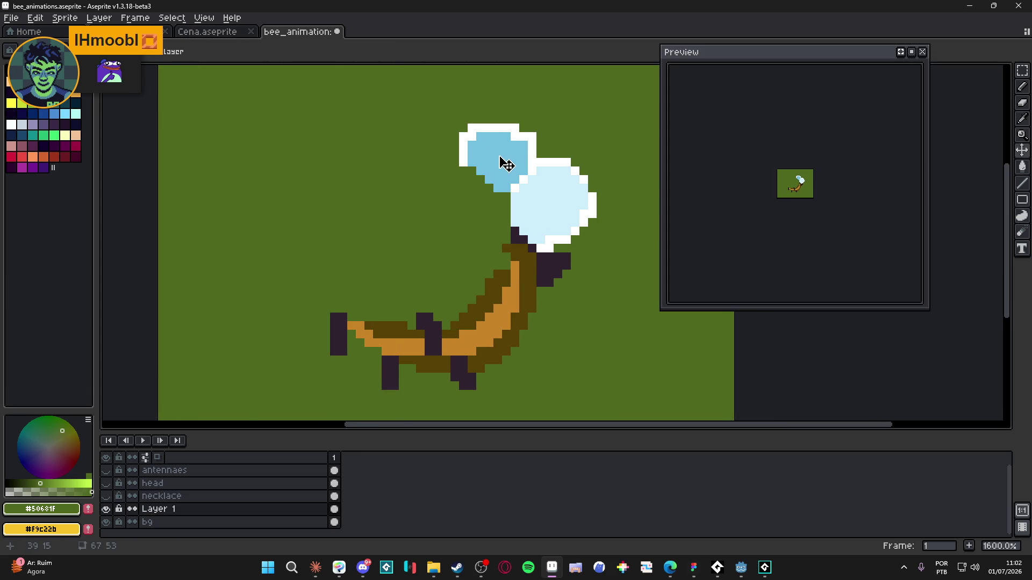
key(m)
scroll(579, 137, up, 2)
drag(339, 84, 640, 269)
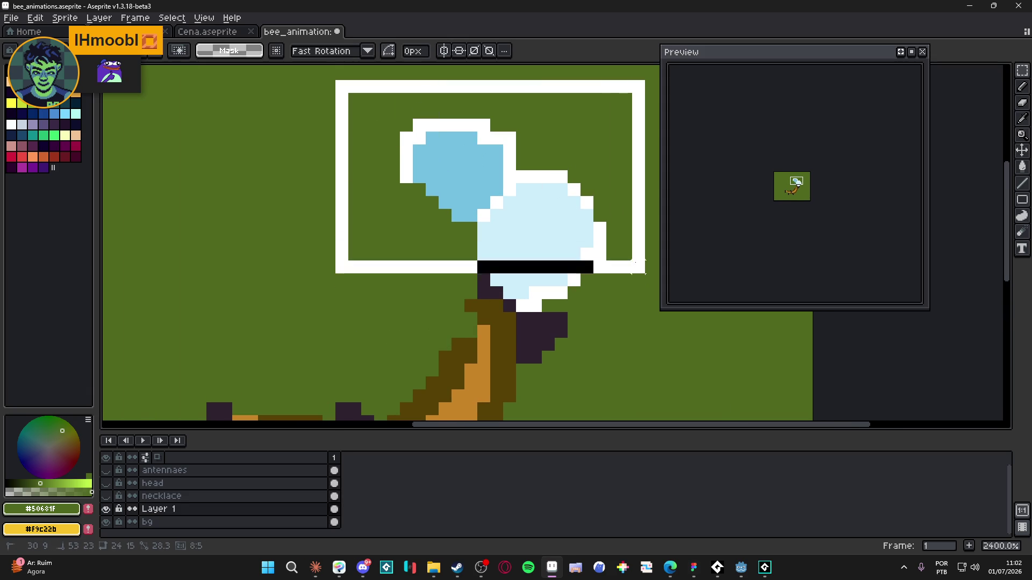
scroll(640, 269, up, 1)
drag(516, 263, 670, 314)
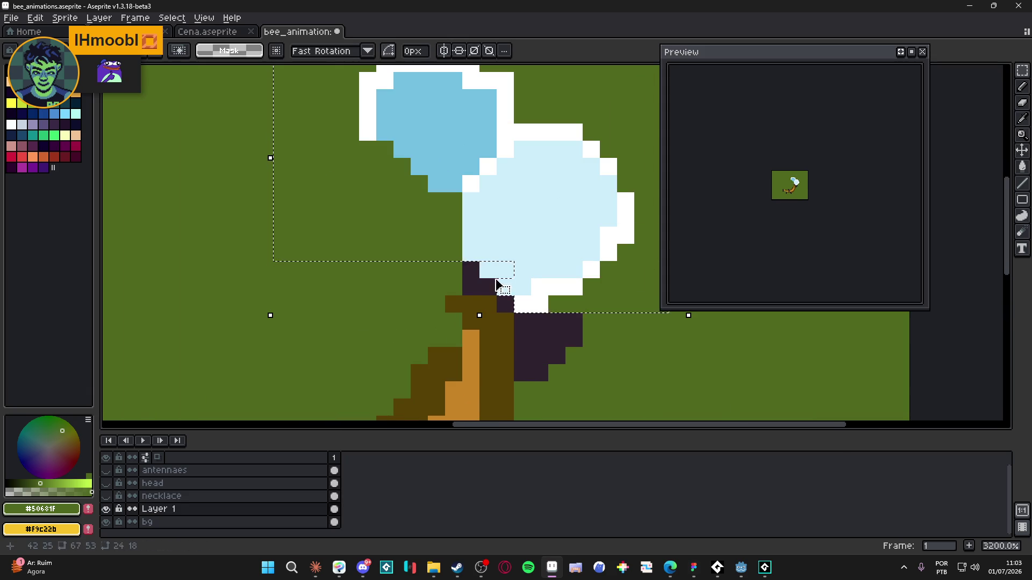
scroll(530, 242, down, 3)
- Cut the wings onto a new layer named wings
key(ctrl+x)
key(shift+n)
key(ctrl+v)
double_click(191, 513)
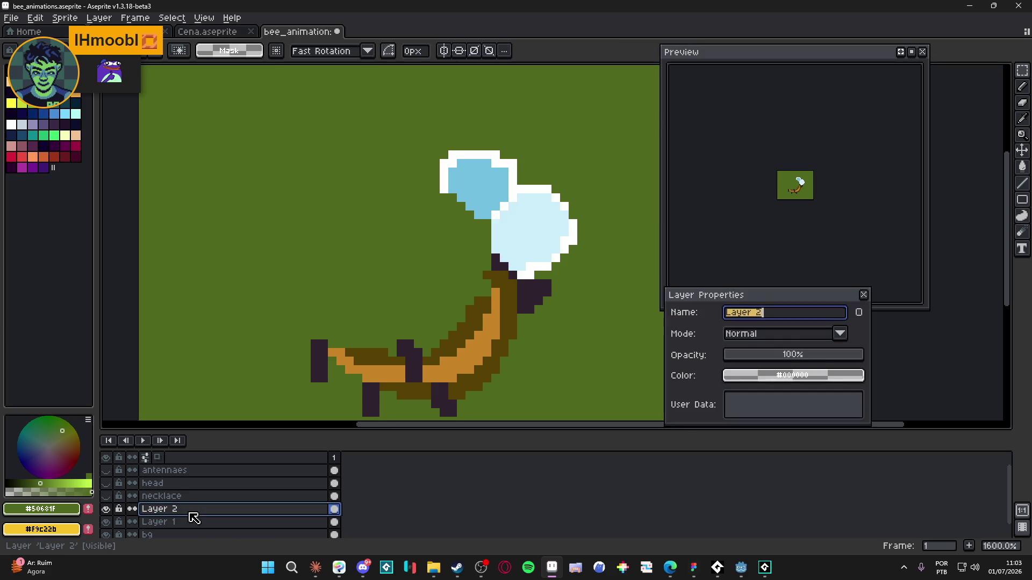
text(ings)
key(Return)
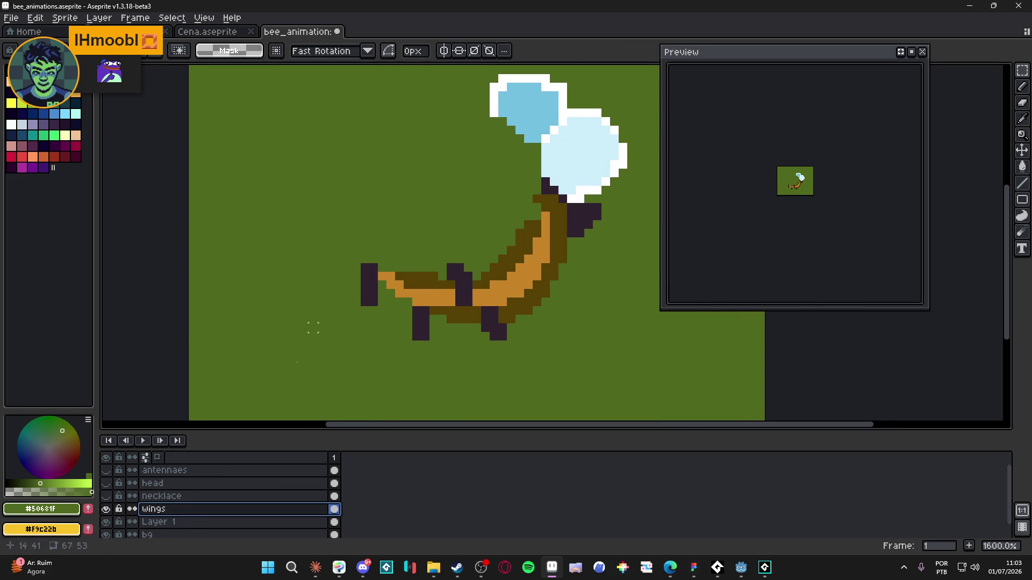
- Hide the wings layer and return to Layer 1 with rectangular selection
click(106, 509)
click(156, 522)
key(v)
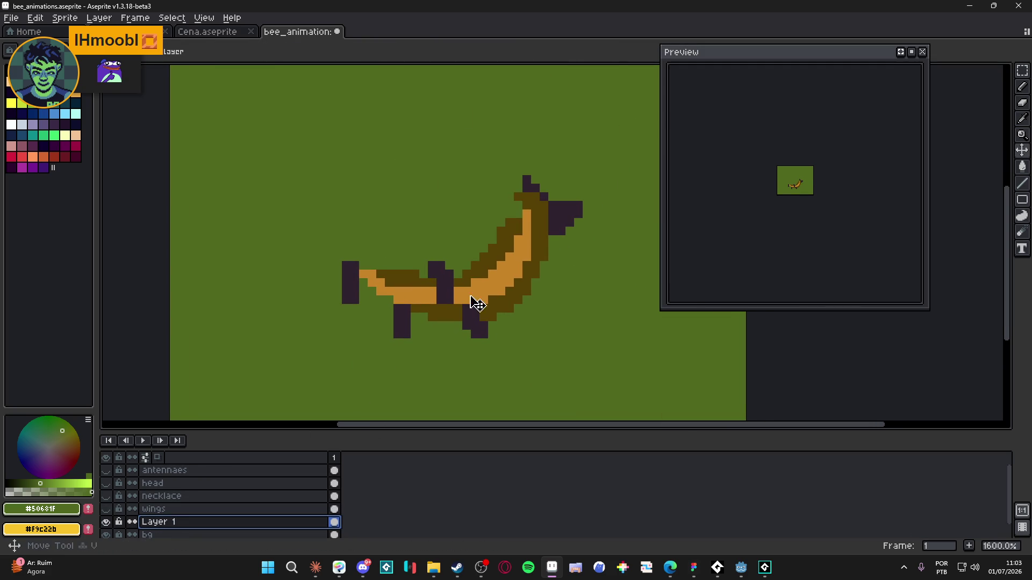
drag(528, 203, 529, 204)
key(m)
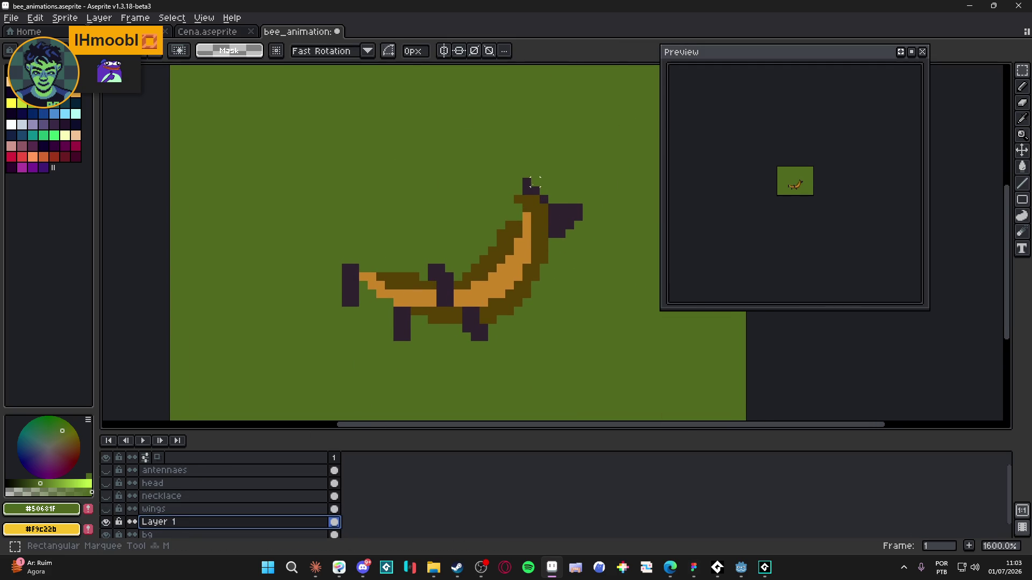
scroll(509, 165, up, 2)
- Select the two front legs and move them onto a new layer
mouse_move(435, 144)
mouse_down()
mouse_move(540, 274)
mouse_move(465, 301)
mouse_move(505, 282)
mouse_up()
mouse_move(257, 270)
mouse_down()
mouse_move(299, 336)
mouse_move(301, 365)
mouse_up()
mouse_move(414, 299)
mouse_down()
mouse_move(404, 248)
mouse_move(403, 262)
mouse_up()
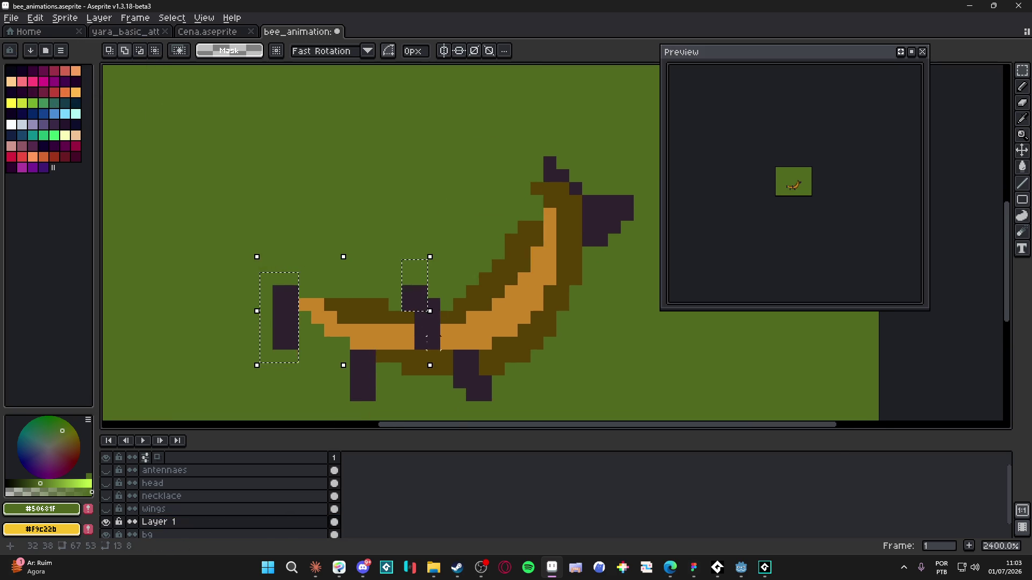
key(Delete)
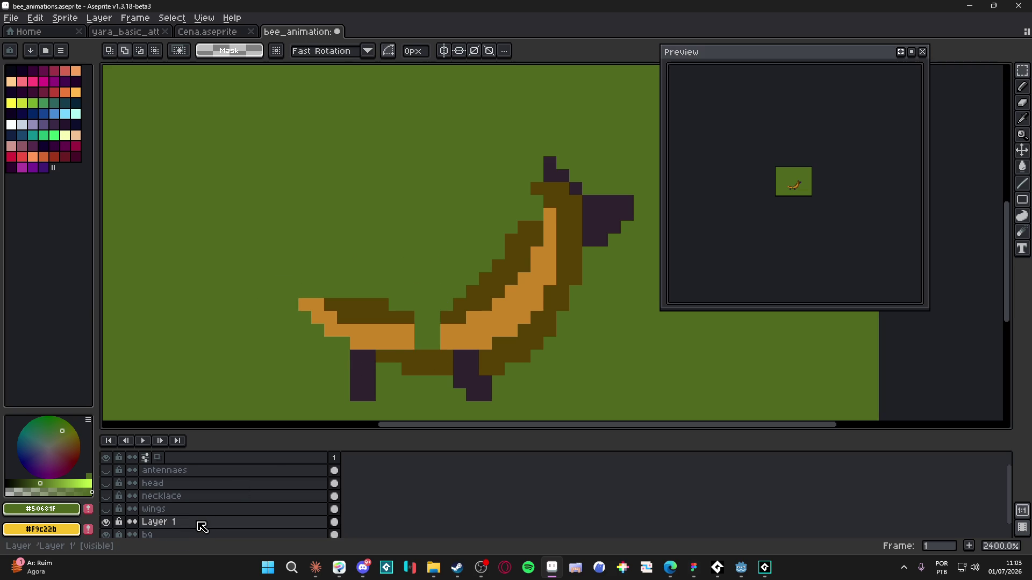
key(ctrl+shift+n)
key(ctrl+v)
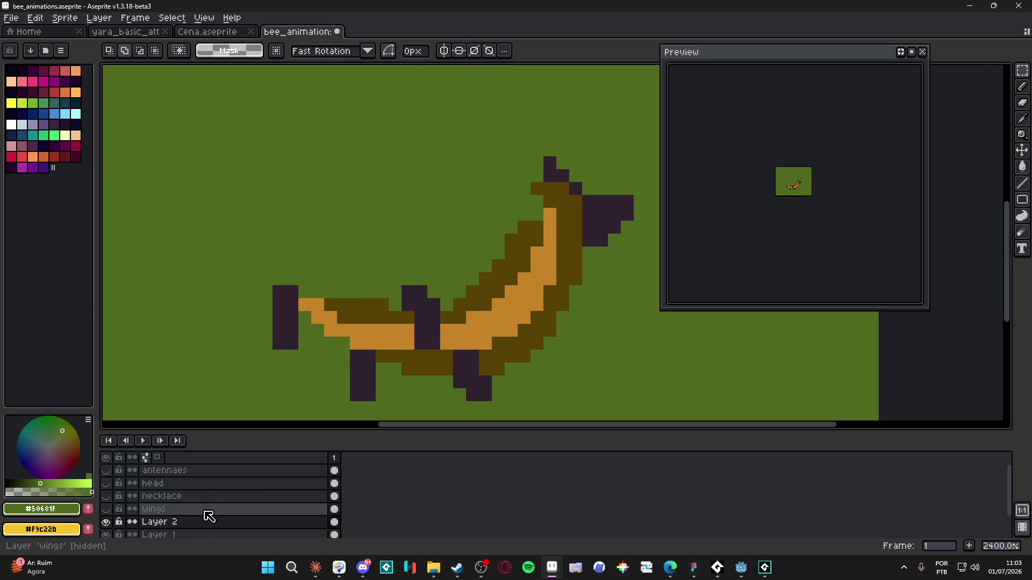
- Place the legs layer between head and necklace and name it arms
click(159, 524)
drag(171, 524, 170, 499)
double_click(167, 498)
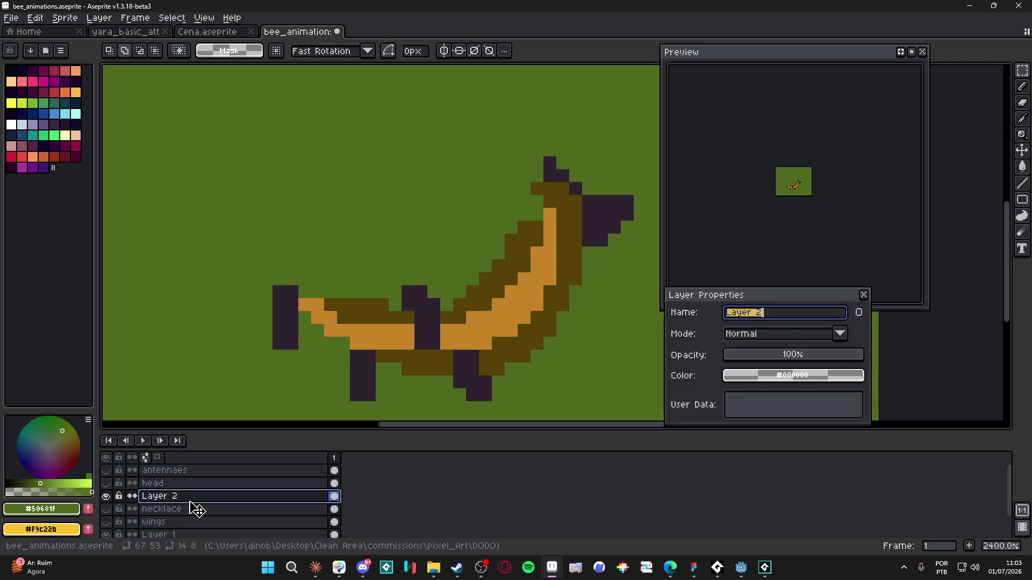
key(Return)
double_click(192, 502)
text(arms)
key(Return)
- Hide the arms layer and pick the orange body colour on Layer 1
click(106, 496)
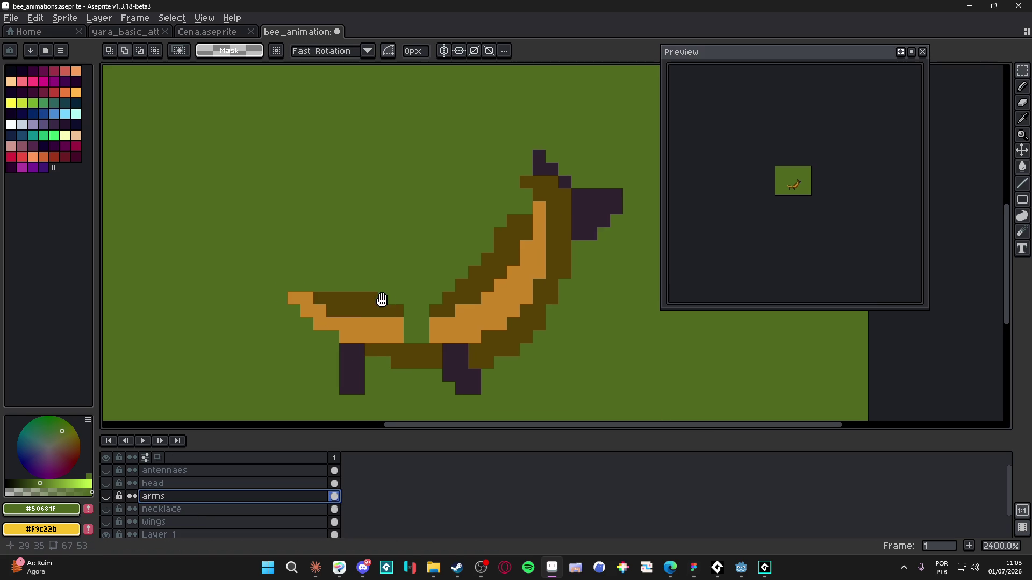
ctrl+click(460, 285)
key(b)
alt+click(421, 311)
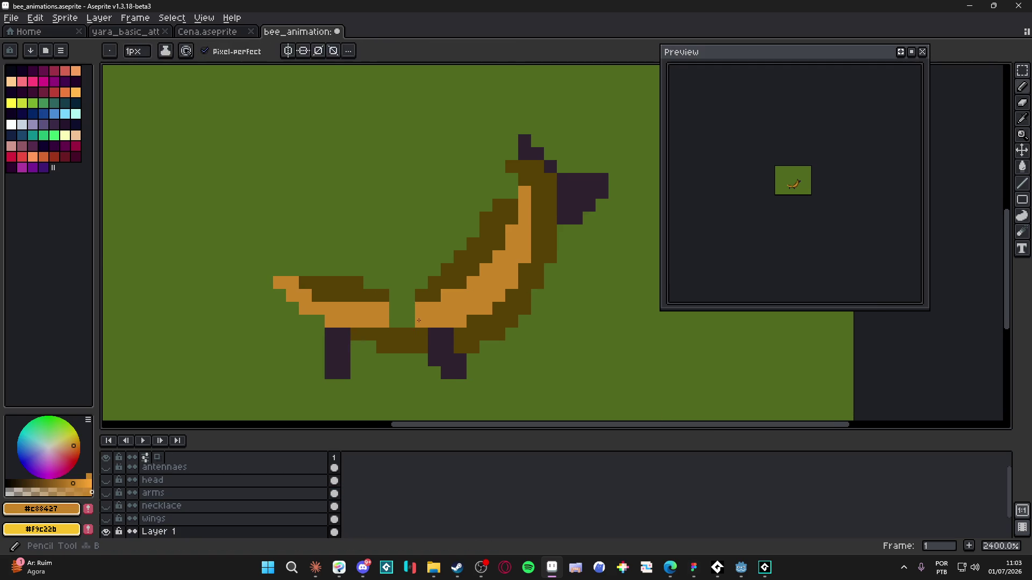
- Fill the green gap in the orange band, then erase the selected neck and underside strip
drag(398, 309, 407, 322)
alt+click(436, 285)
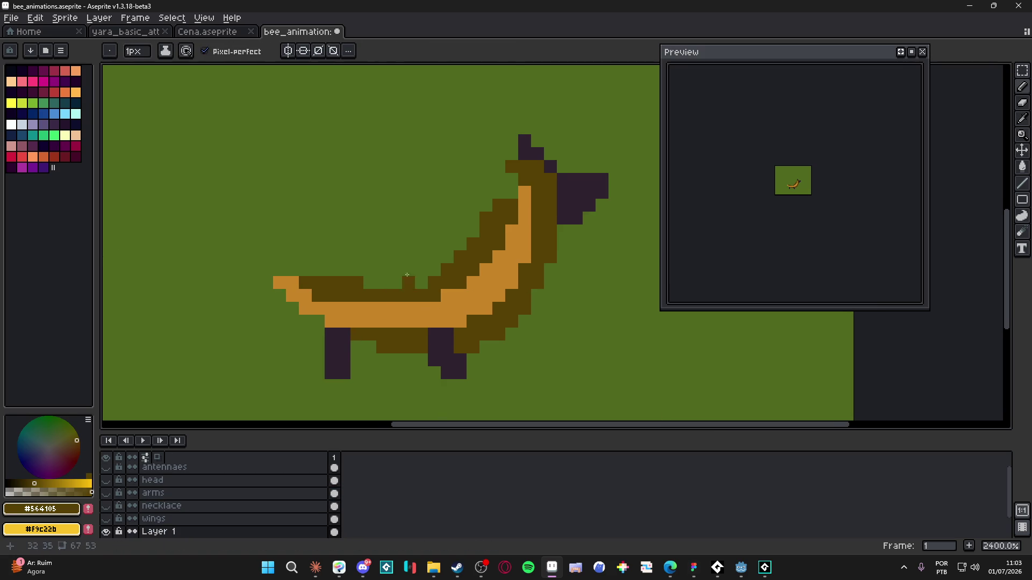
key(m)
mouse_move(480, 187)
mouse_down()
mouse_move(533, 253)
mouse_move(530, 263)
mouse_move(248, 135)
mouse_up()
drag(288, 201, 502, 316)
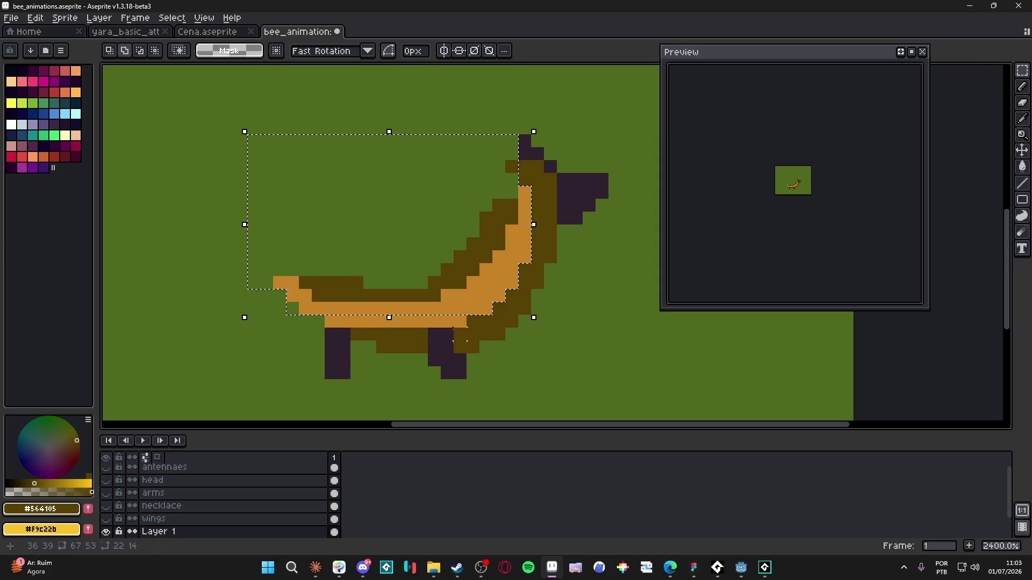
key(Delete)
- Rename Layer 1 to body_section_1 and paste the copied body pixels back
scroll(226, 517, down, 2)
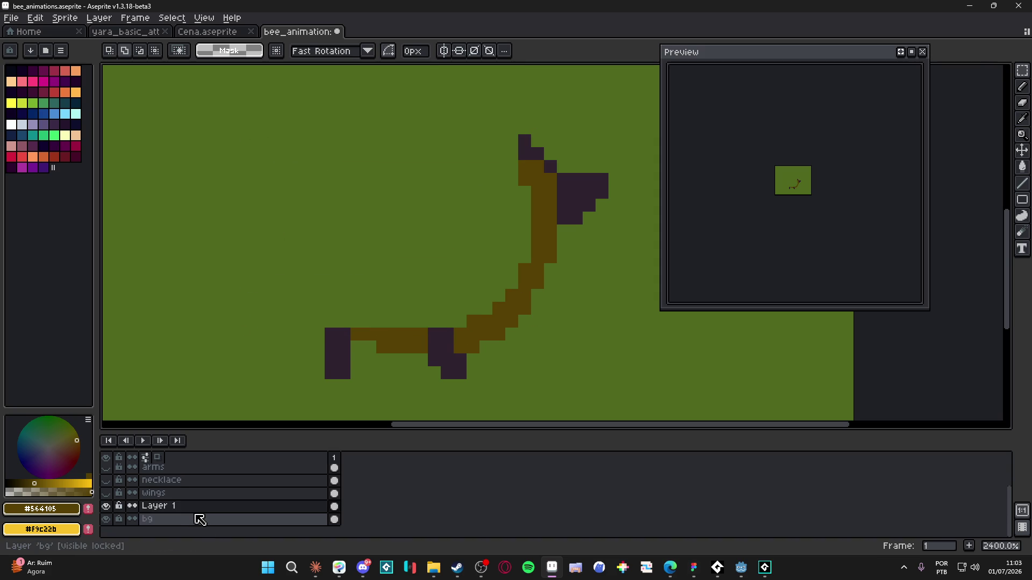
double_click(201, 507)
text(body_sect)
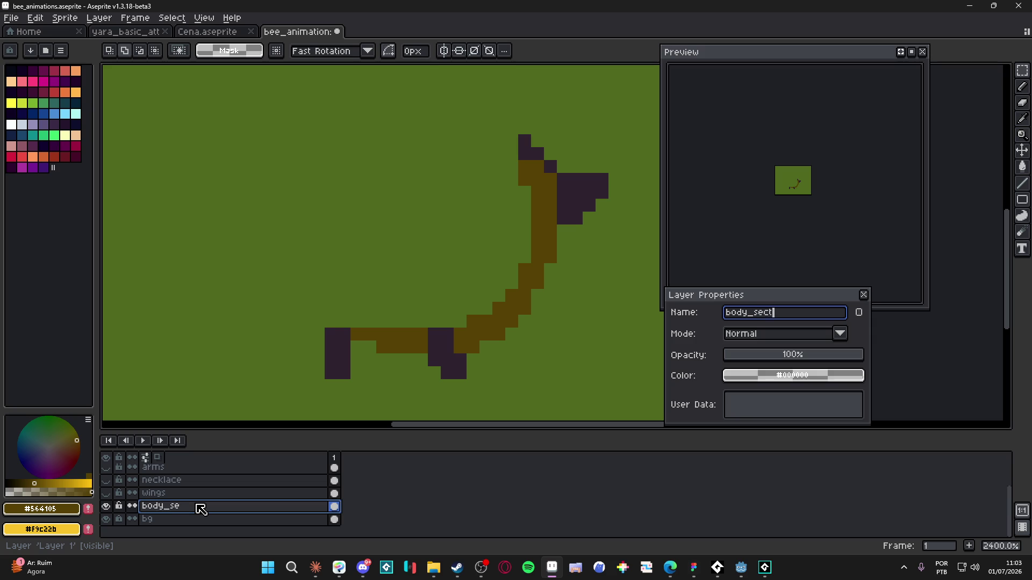
text(_1)
key(Return)
key(ctrl+v)
key(Return)
- Add a new layer above it and name it body_section_2
scroll(340, 376, down, 1)
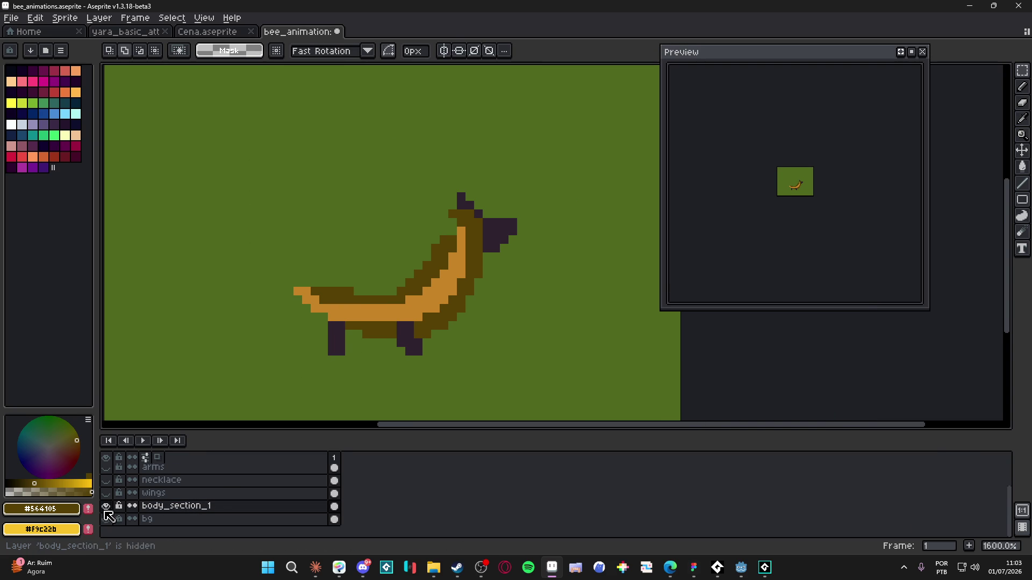
key(shift+n)
double_click(178, 515)
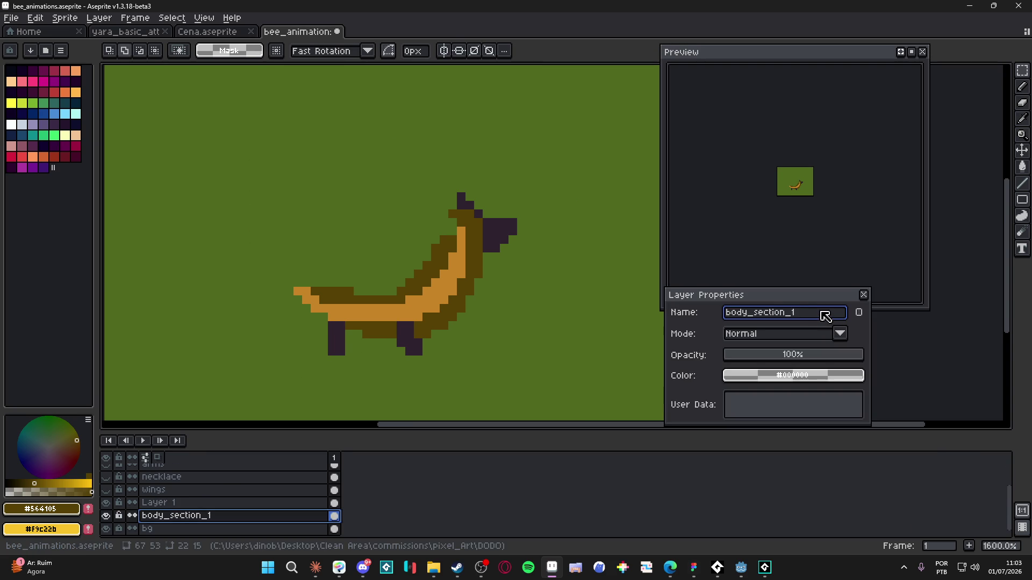
key(Return)
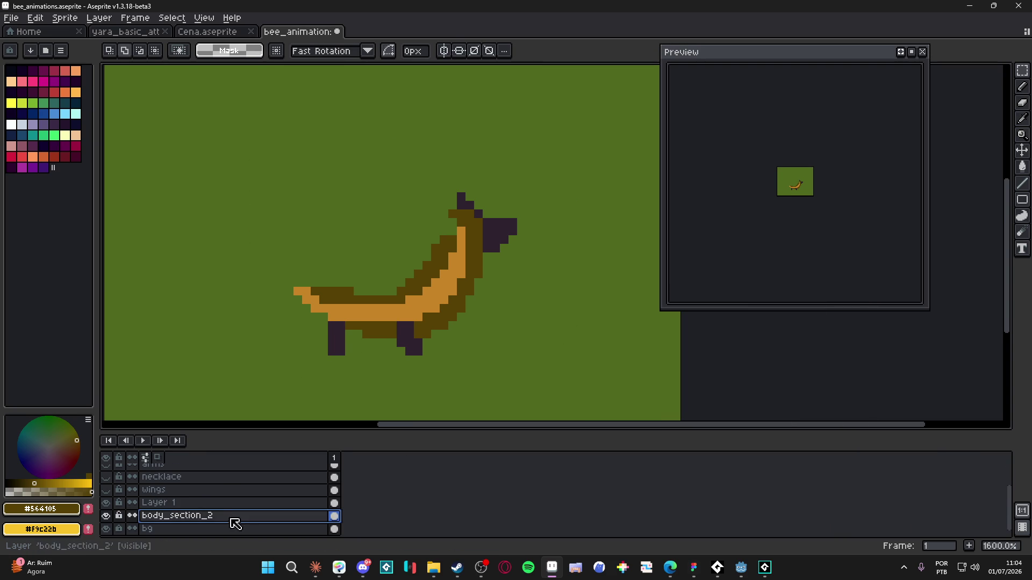
double_click(203, 508)
text(ody)
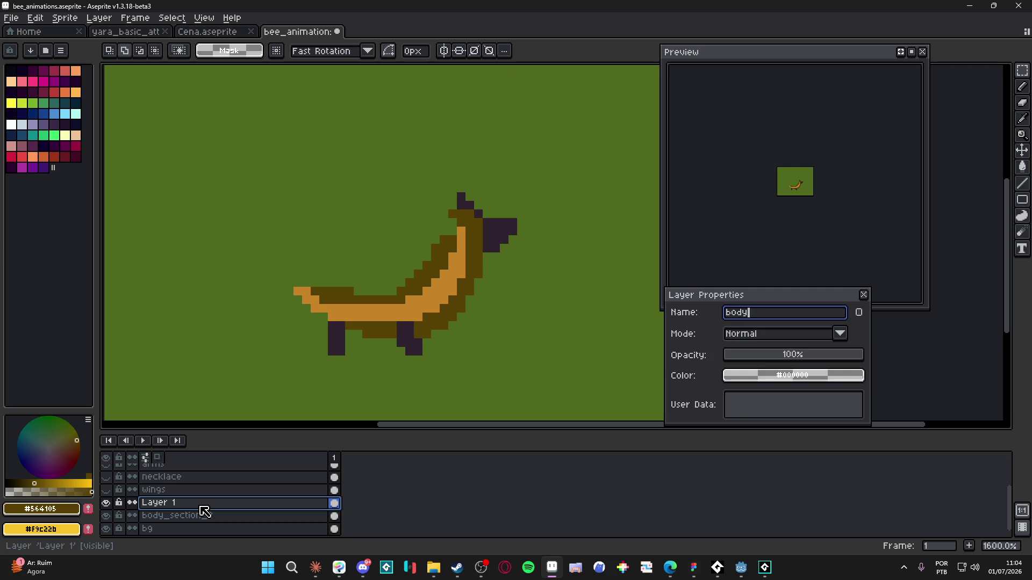
text(_2)
key(Return)
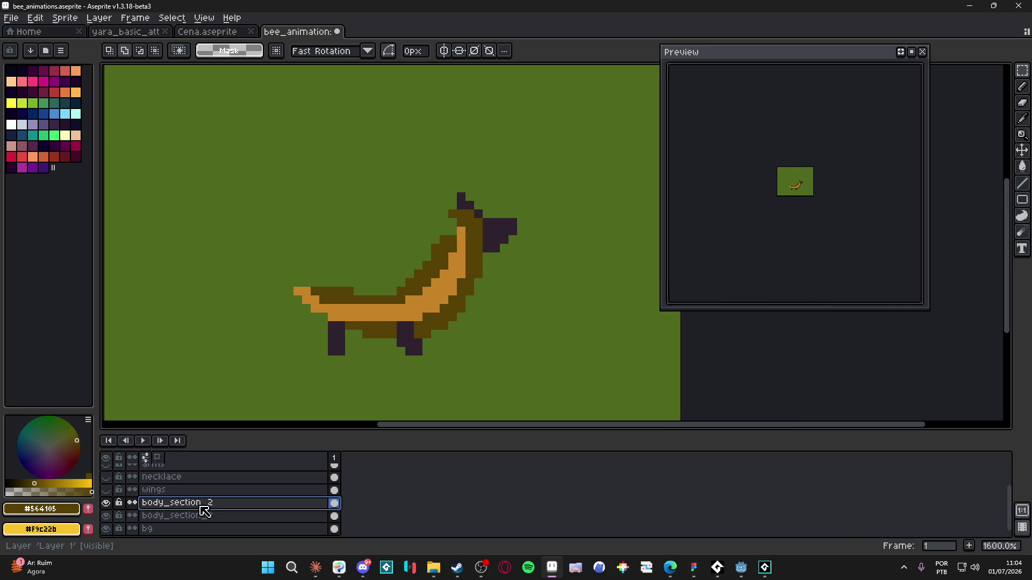
- Check body_section_2's contents and rename the upper body layer to body_section_1
click(107, 503)
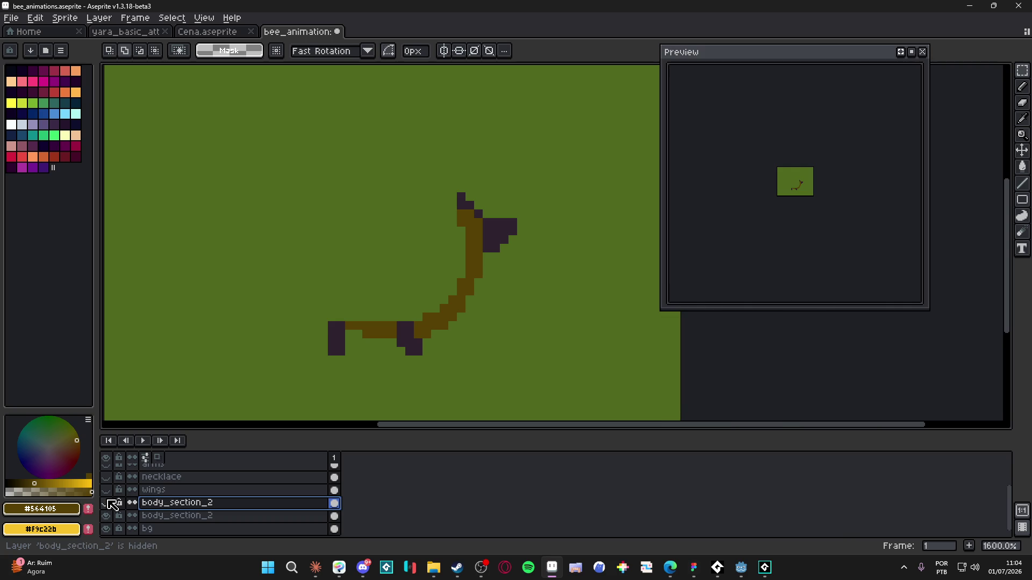
click(106, 503)
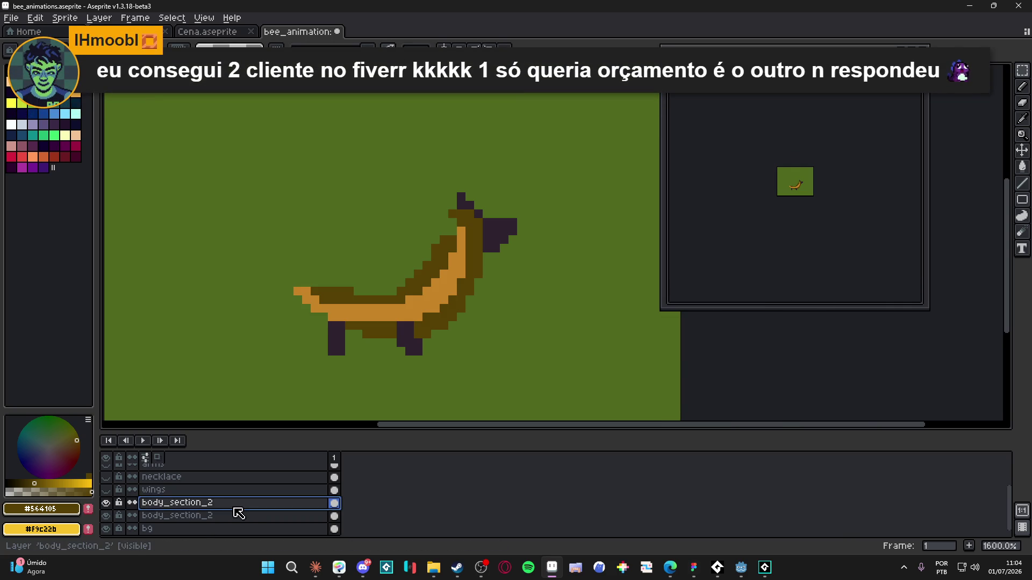
double_click(235, 509)
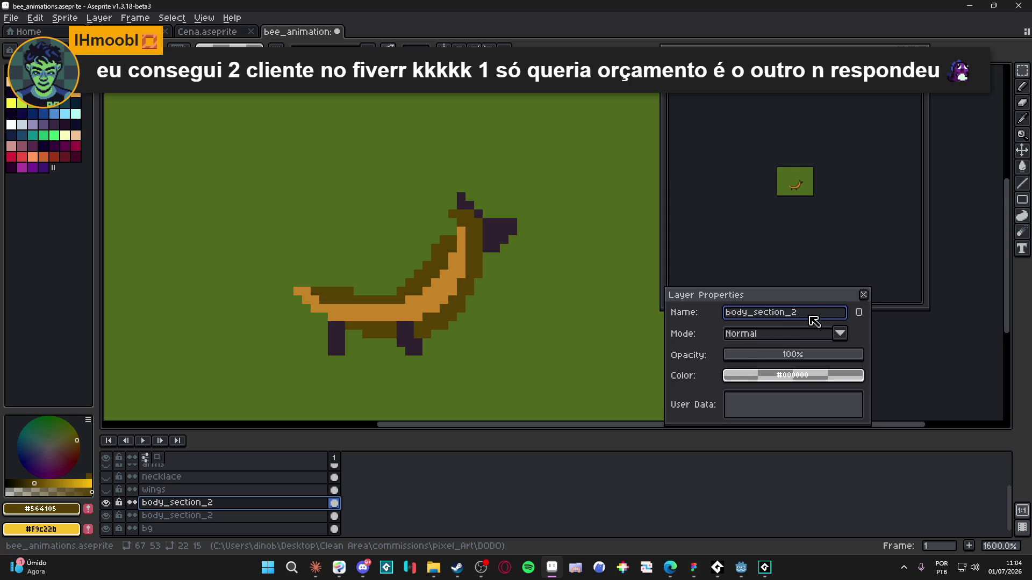
text(1)
key(Return)
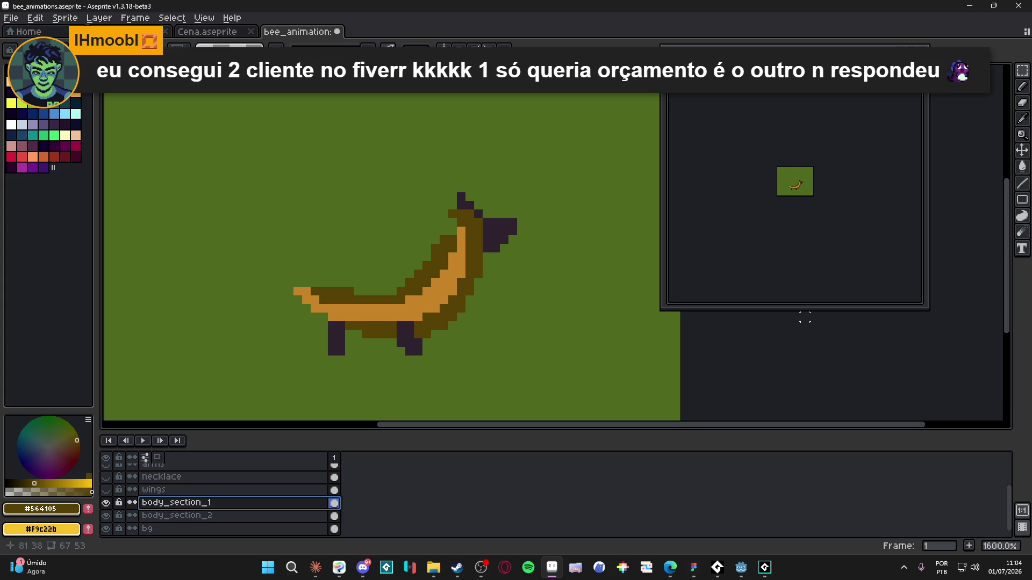
- Toggle body_section_1 and body_section_2 visibility to compare the body parts
click(106, 503)
click(106, 504)
click(106, 503)
click(106, 503)
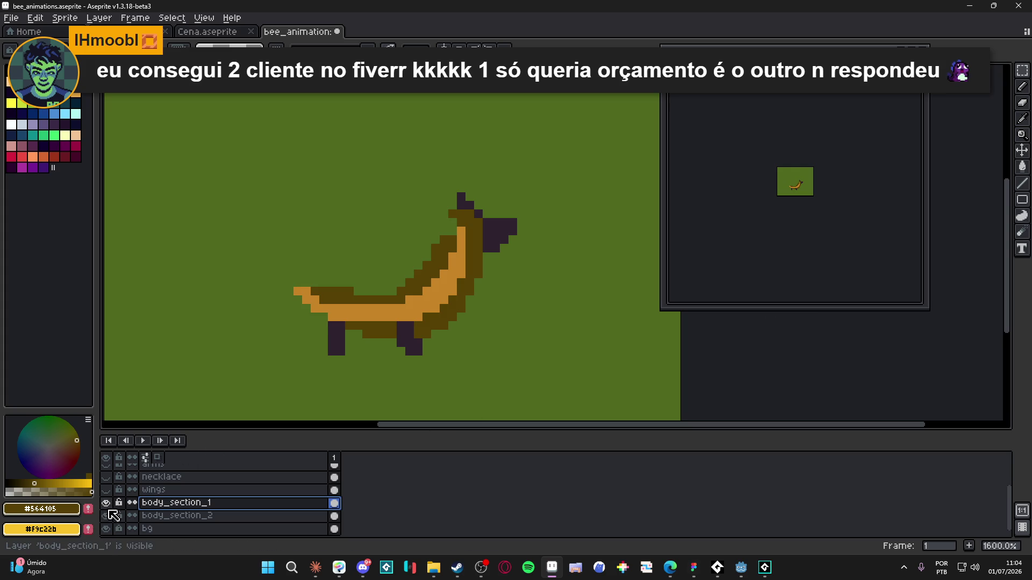
click(111, 518)
click(110, 519)
click(110, 520)
click(109, 503)
scroll(121, 502, up, 1)
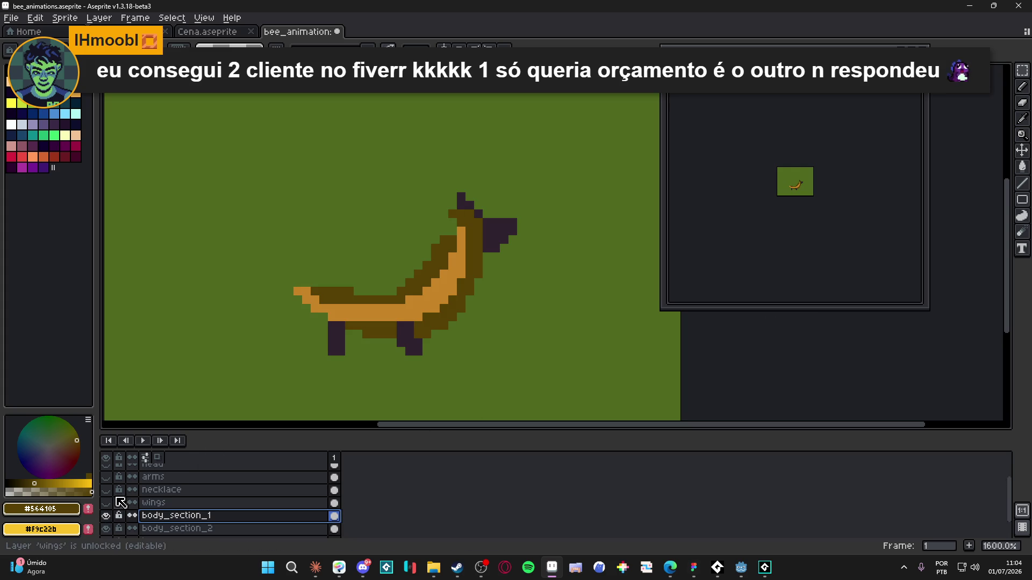
scroll(121, 513, up, 1)
- Show all the hidden bee part layers and enlarge the timeline panel
drag(106, 532, 106, 470)
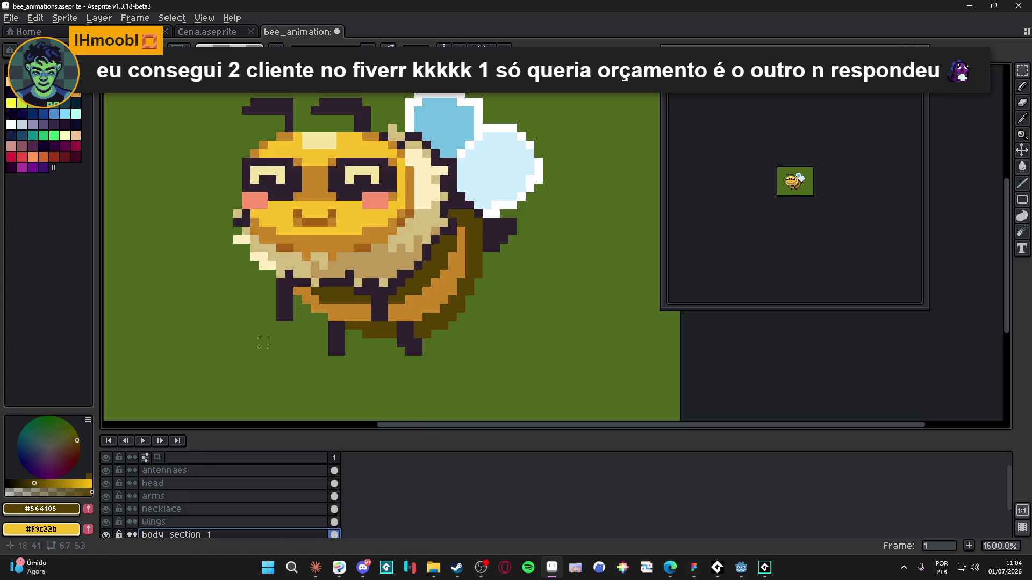
scroll(347, 297, down, 4)
scroll(348, 297, left, 2)
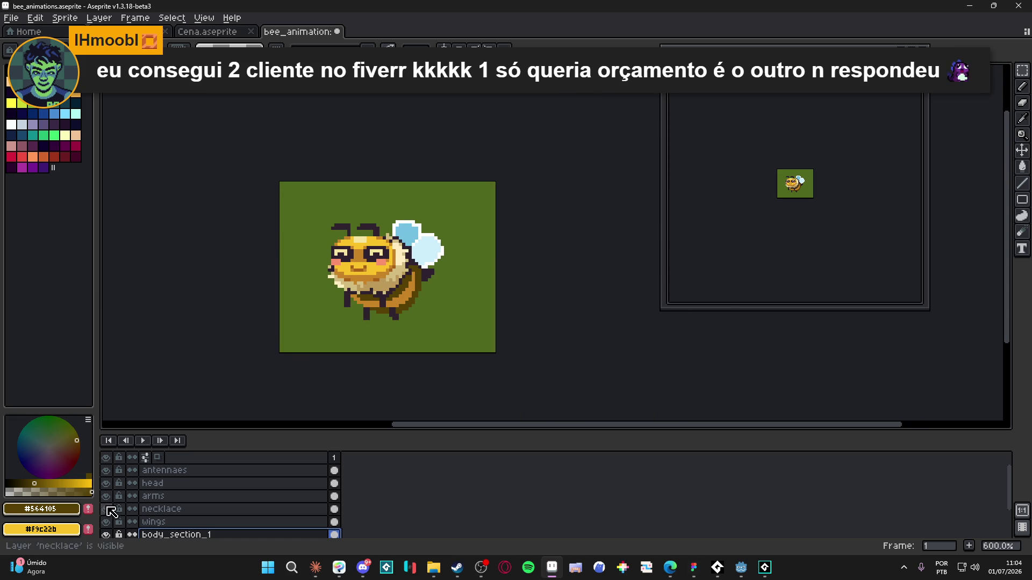
drag(411, 431, 413, 415)
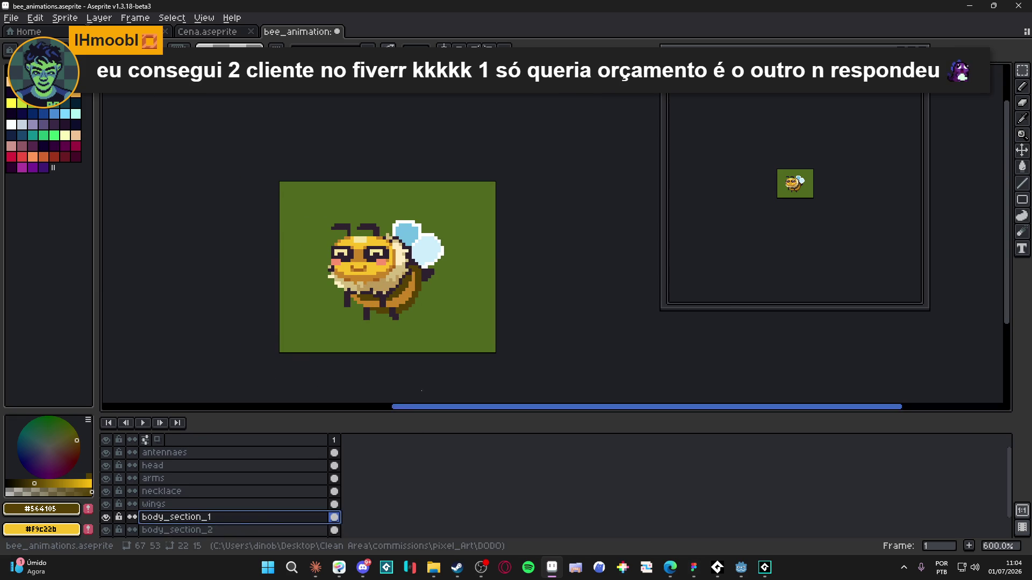
scroll(788, 208, up, 3)
scroll(342, 265, left, 2)
- Check body_section_1's stripes, then make the head layer active
click(108, 517)
click(108, 517)
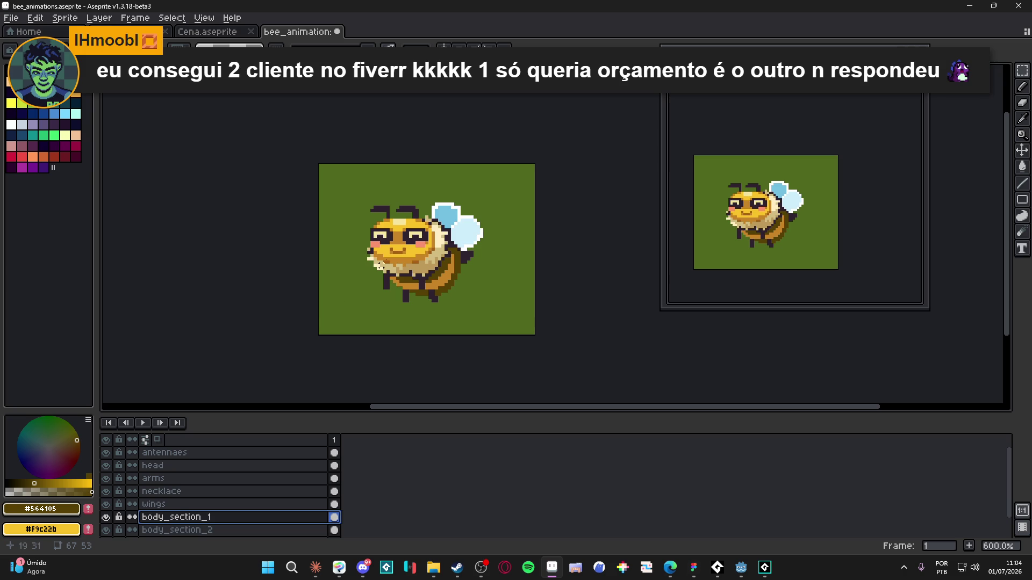
key(Up)
key(Up)
key(Up)
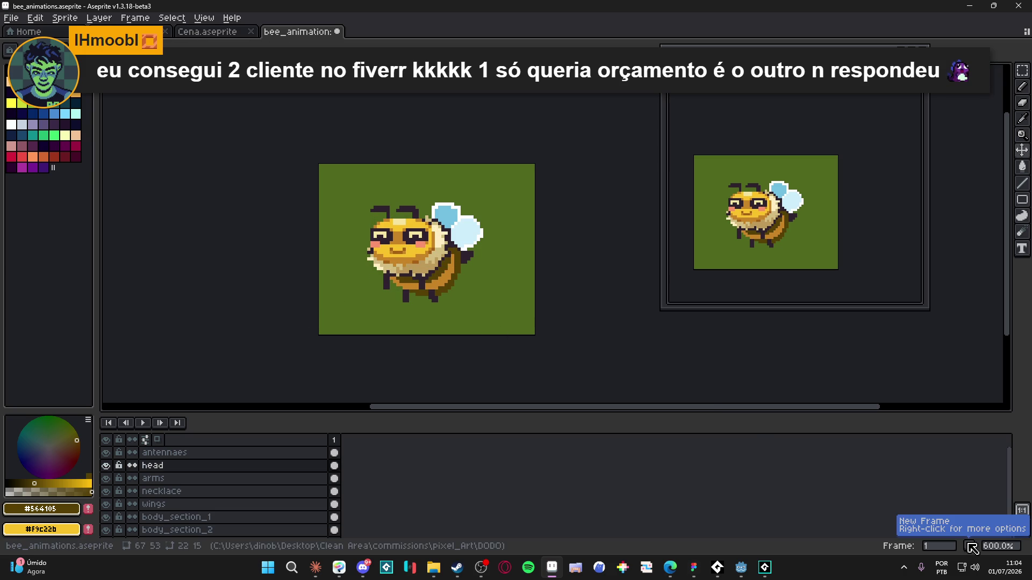
- Add a second frame and raise the head one pixel on it
click(972, 547)
scroll(421, 251, up, 3)
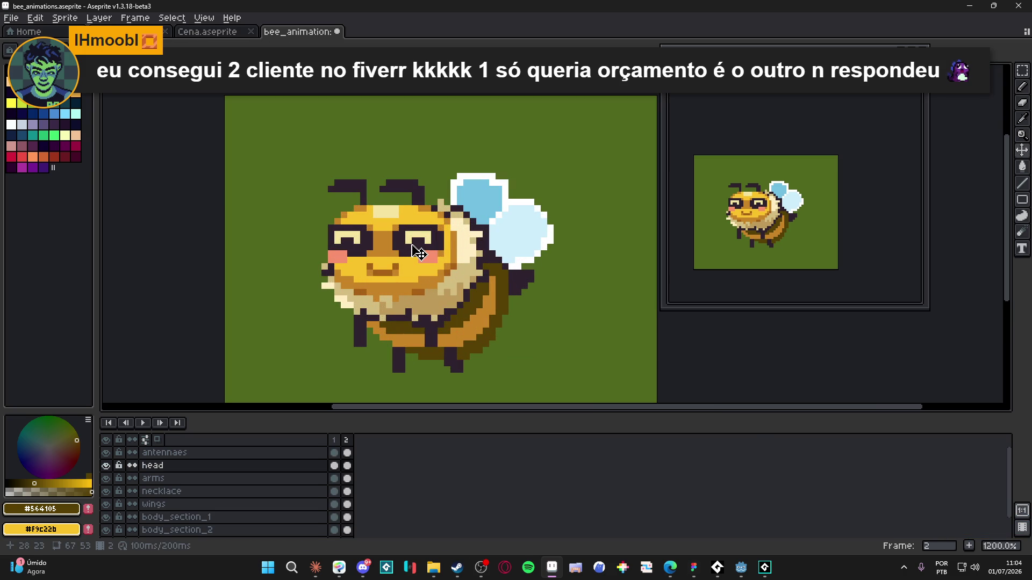
drag(420, 251, 419, 244)
- Set the frame duration to 150 ms in Frame Properties on the necklace layer
key(Down)
key(Down)
click(135, 18)
text(p80)
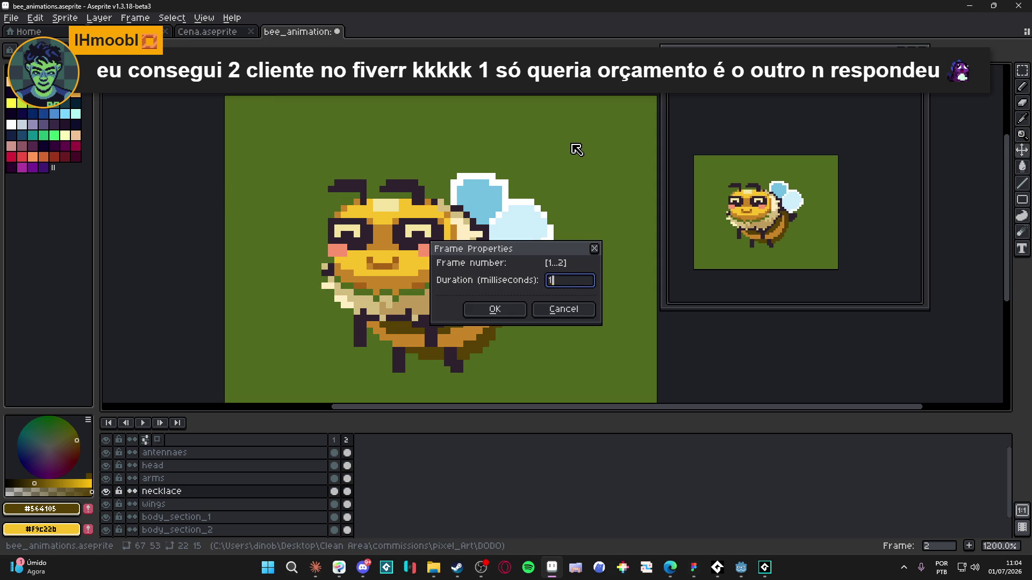
key(Return)
key(v)
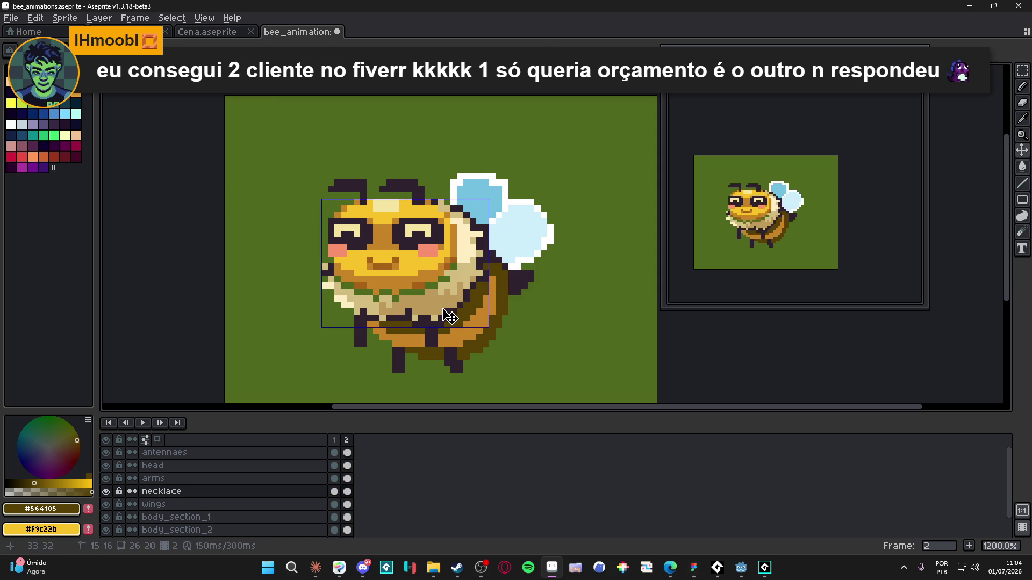
click(334, 440)
click(348, 491)
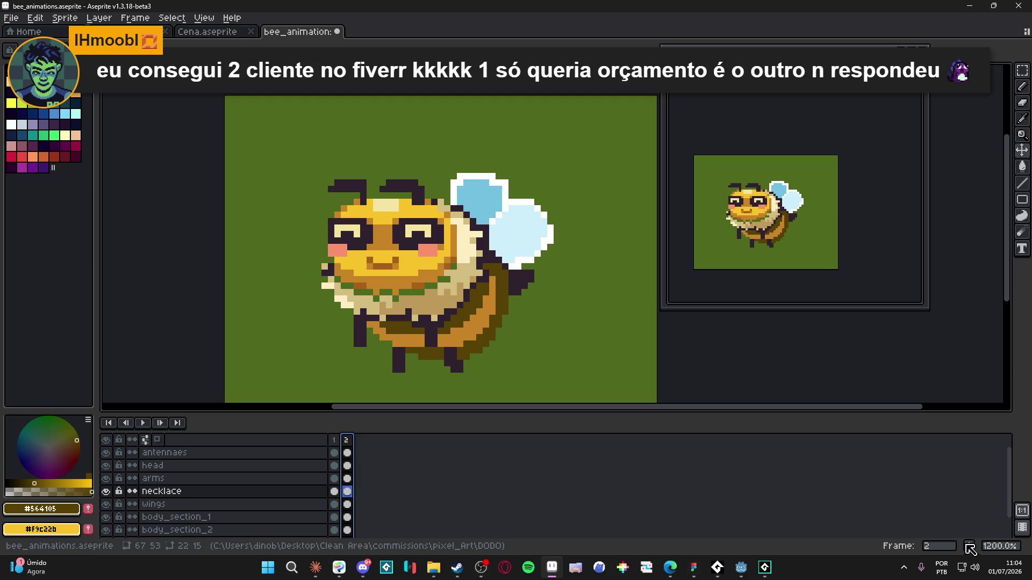
- Add frames 3 to 5, raising the necklace and body_section_1 one pixel each
click(970, 546)
drag(459, 295, 460, 289)
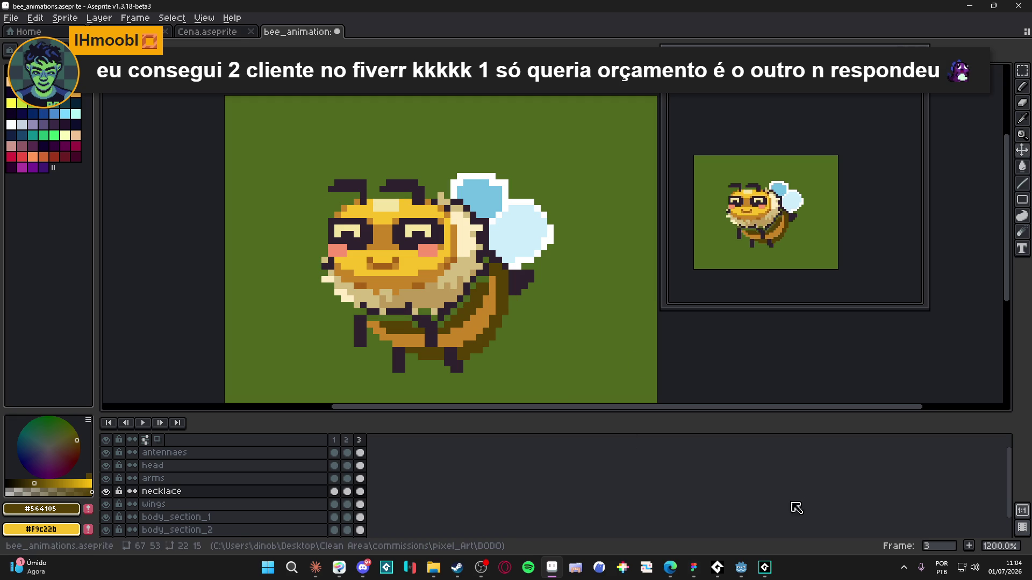
click(966, 546)
ctrl+click(484, 322)
drag(484, 327, 484, 321)
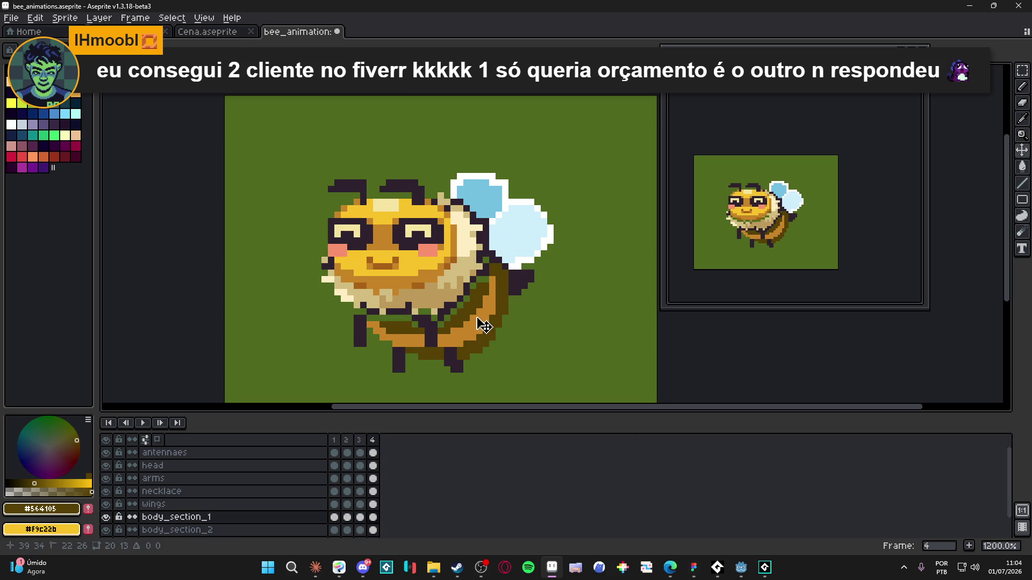
key(alt+n)
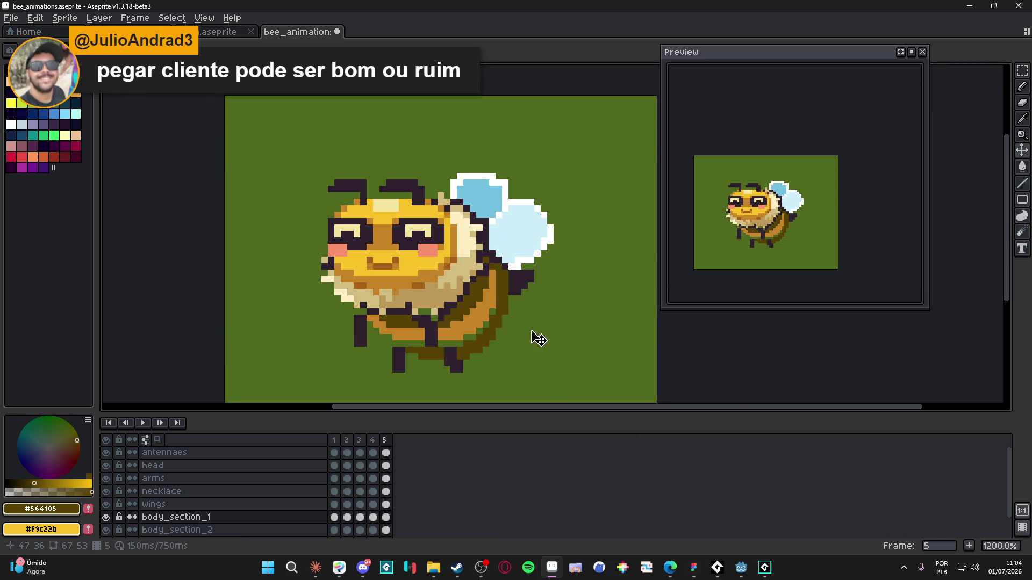
ctrl+click(490, 342)
- Raise body_section_2 one pixel on frame 5, then review frames 1–3
drag(488, 342, 489, 335)
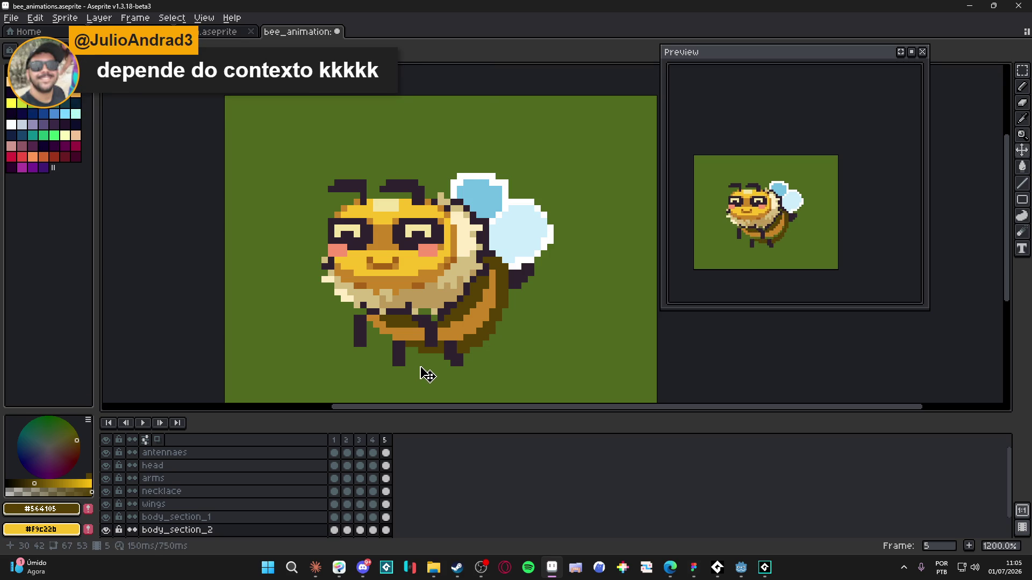
click(334, 440)
click(347, 440)
click(359, 441)
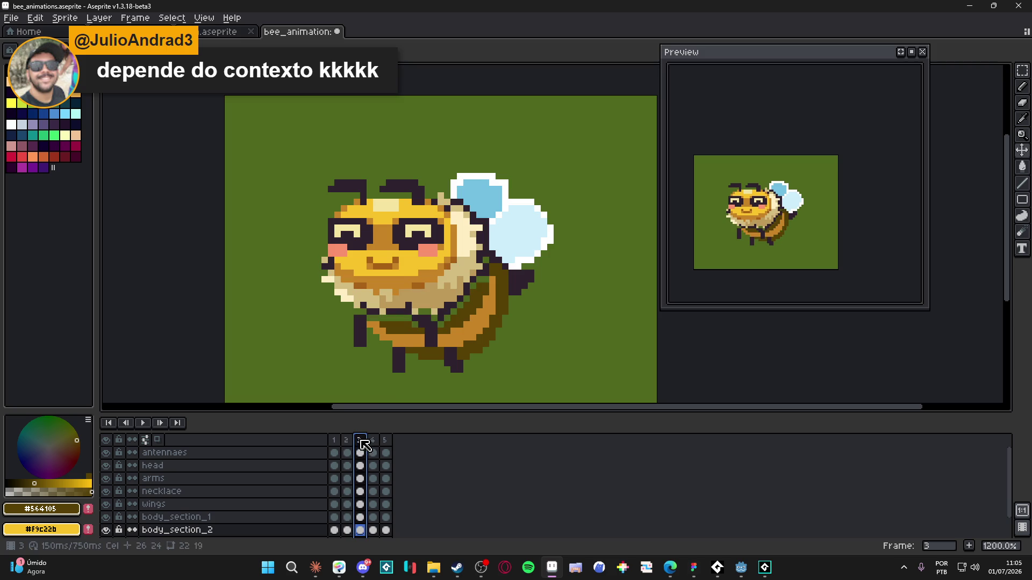
ctrl+click(439, 339)
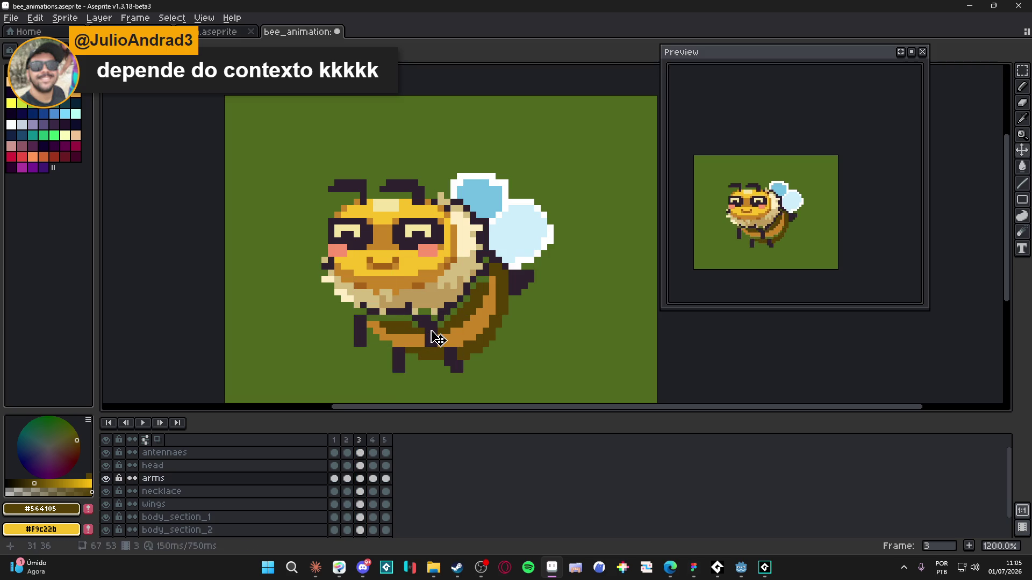
- Nudge body_section_2 by one pixel on frame 4
click(373, 440)
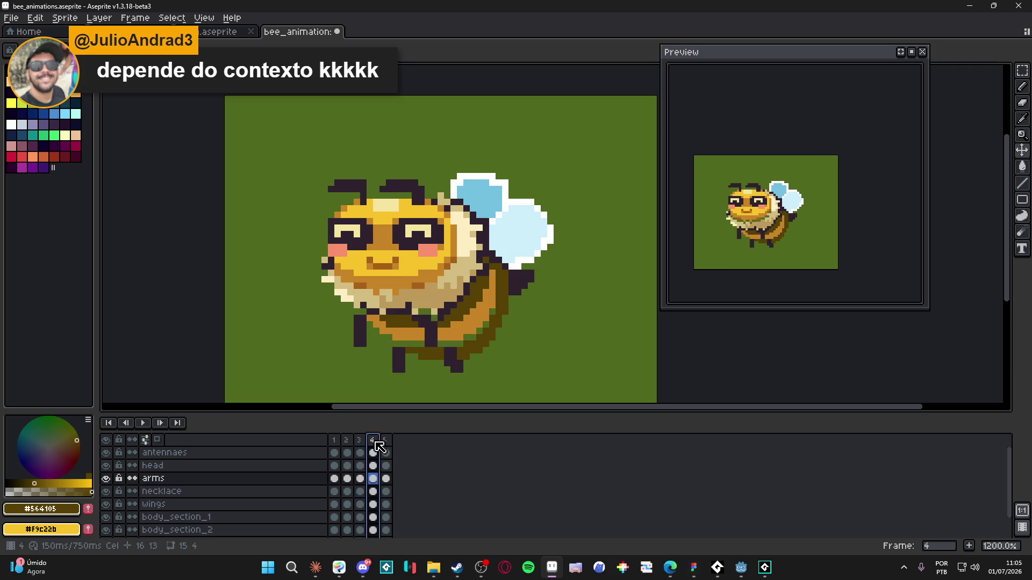
ctrl+click(455, 363)
drag(455, 363, 452, 366)
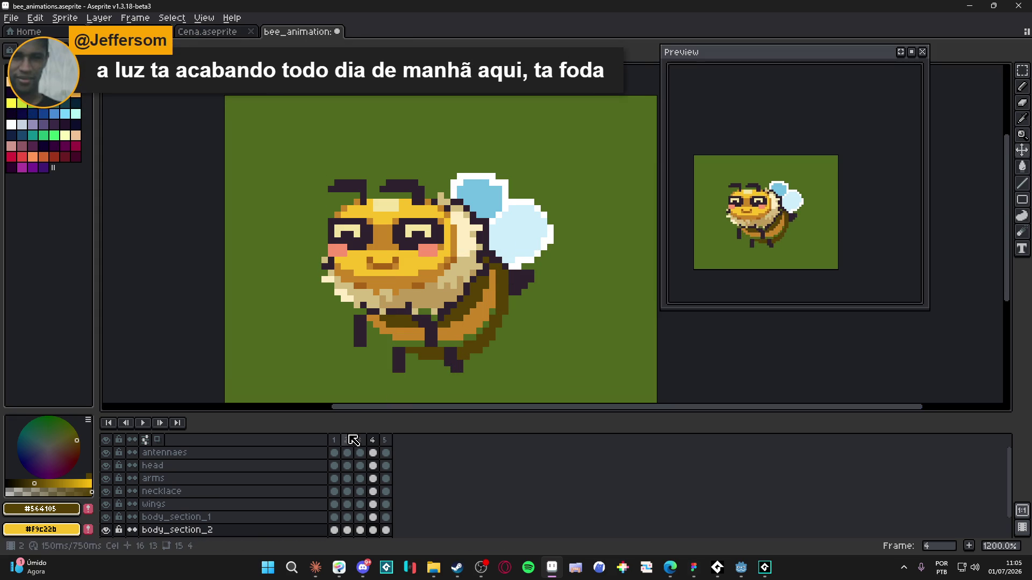
- Raise the wings one pixel on frame 4
click(334, 440)
click(346, 440)
click(361, 441)
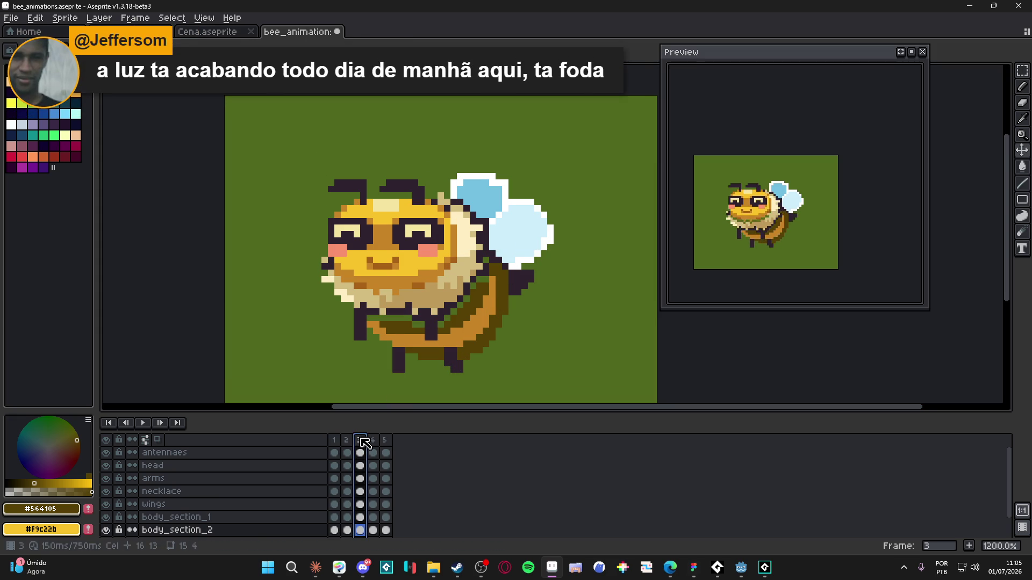
click(373, 440)
key(ctrl)
ctrl+click(513, 248)
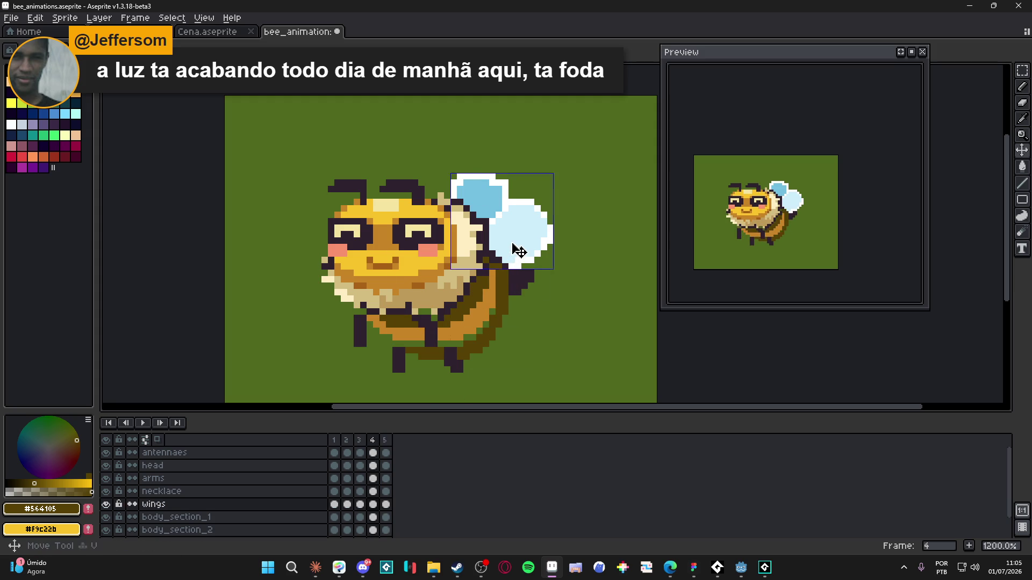
drag(514, 247, 514, 241)
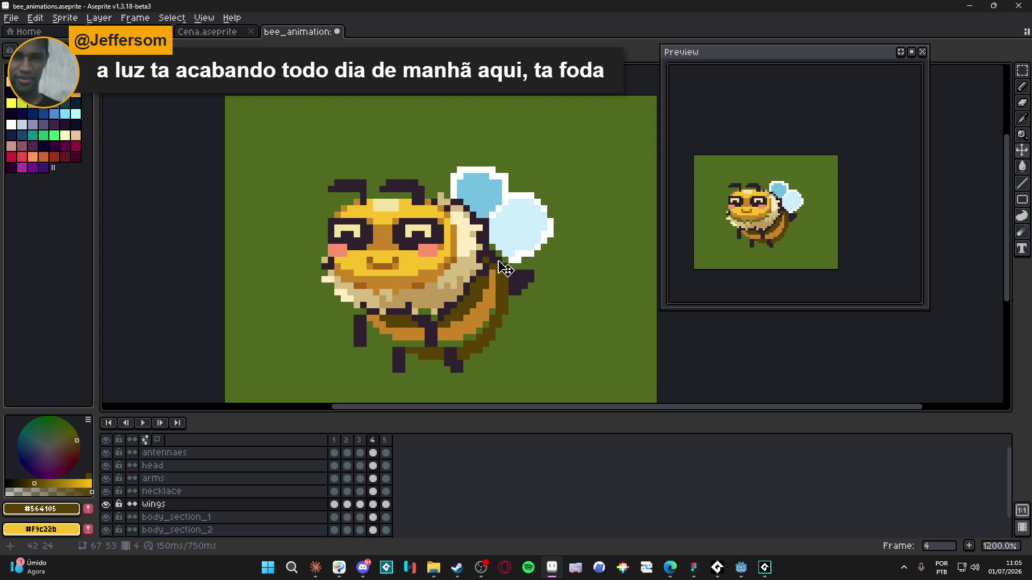
- Raise the wings one pixel on frame 5 and review the frames
click(385, 440)
key(ctrl)
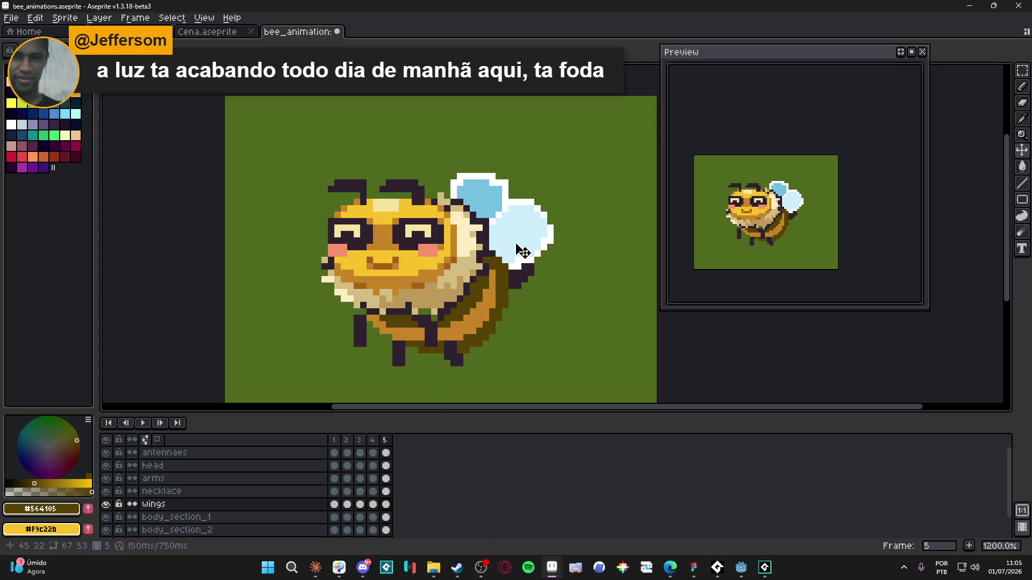
drag(524, 254, 524, 248)
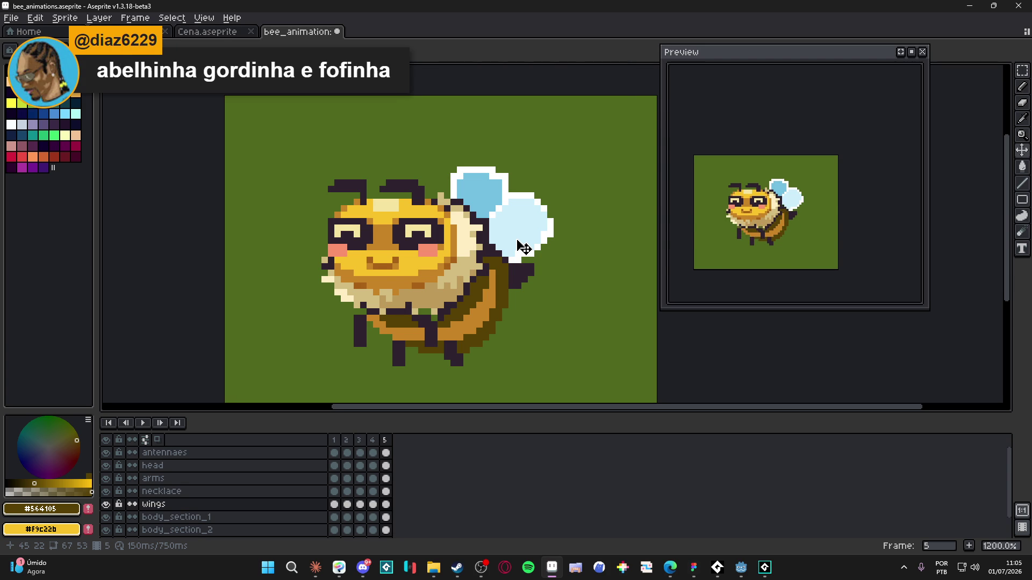
key(Right)
key(Right)
key(Right)
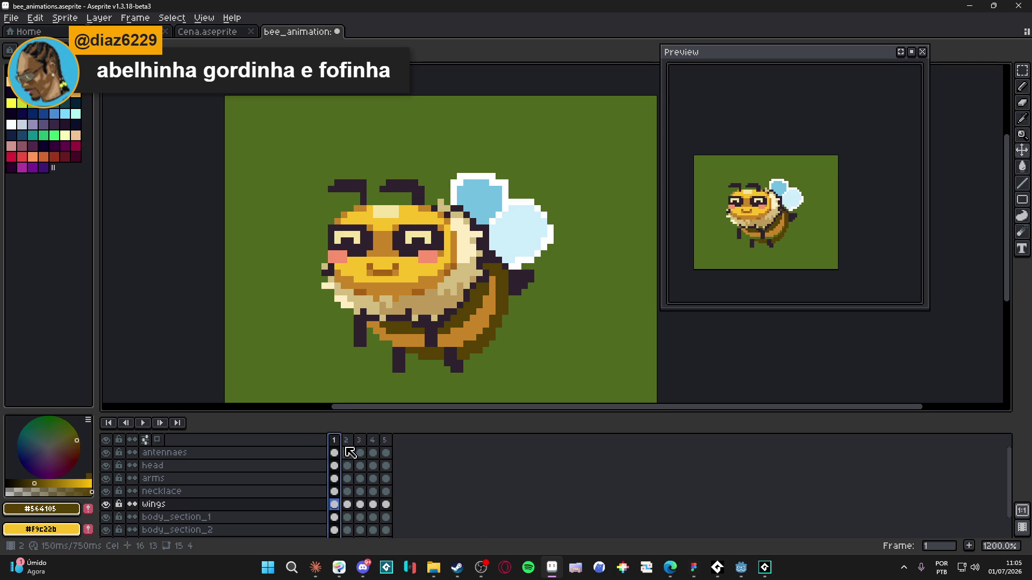
- Move the arms up one pixel on frames 4 and 5, then check frames 1–2
click(373, 440)
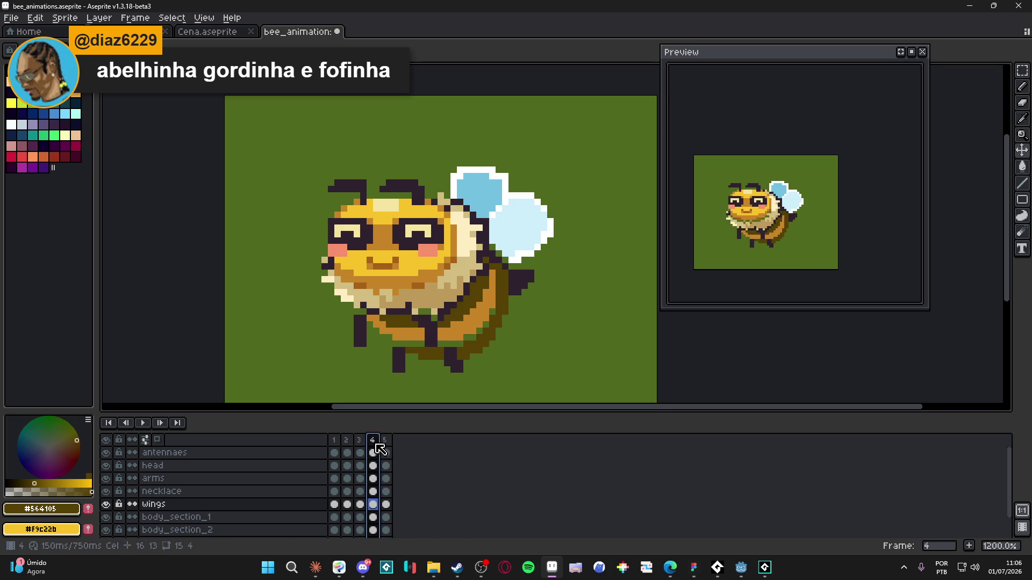
ctrl+click(428, 334)
drag(428, 333, 428, 328)
click(385, 440)
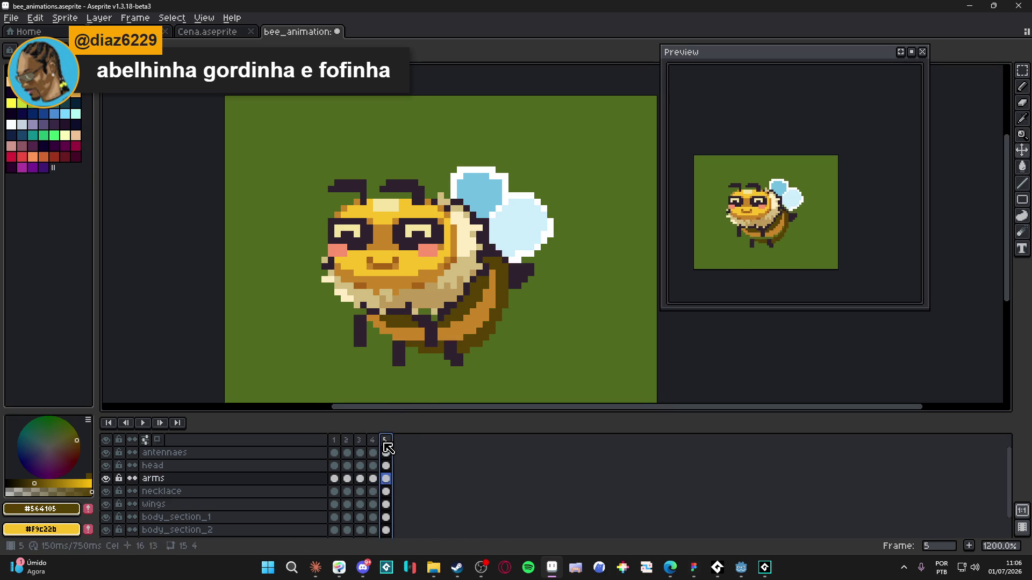
drag(432, 333, 432, 329)
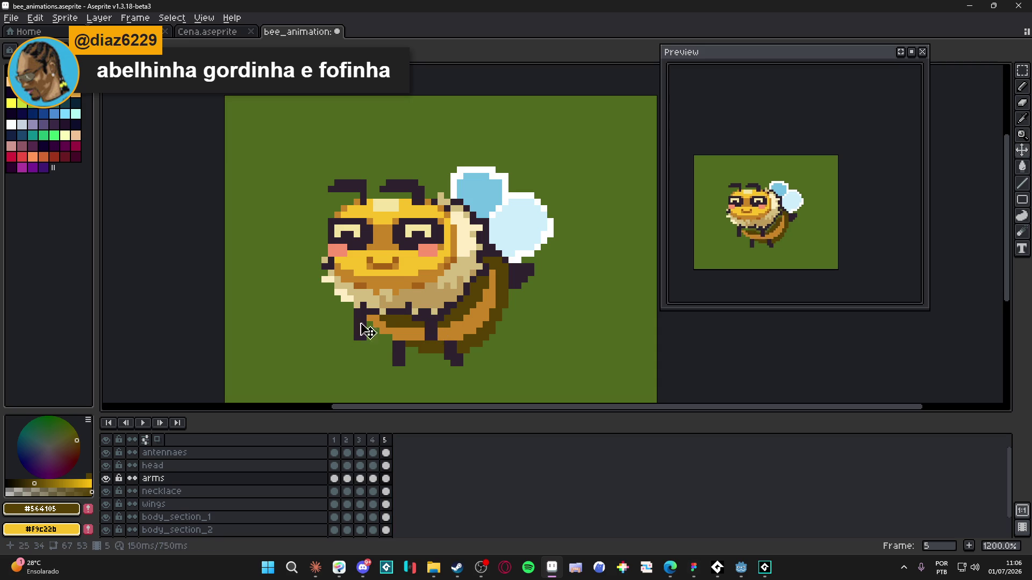
click(334, 442)
click(346, 442)
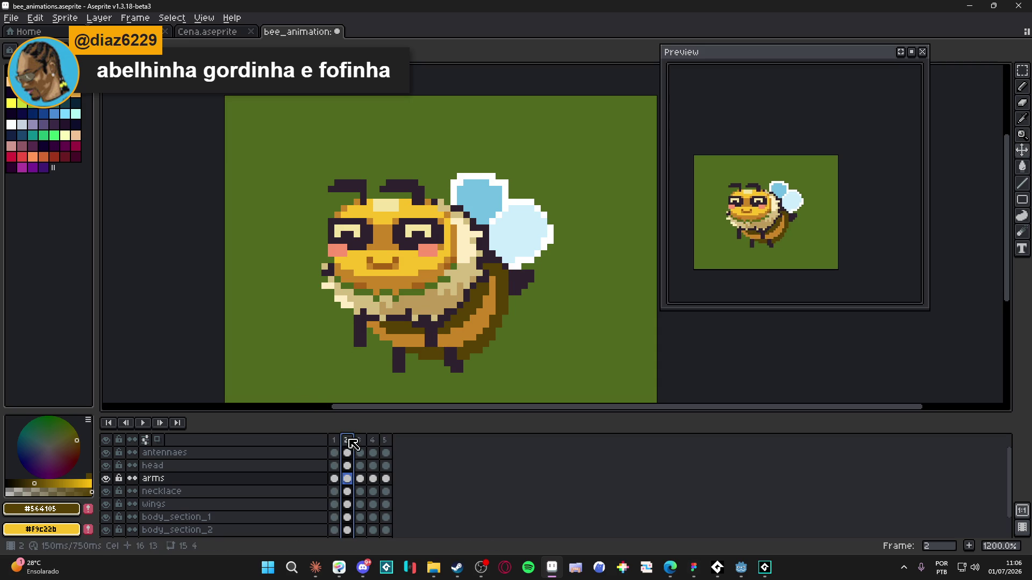
- Raise the antennae one pixel on frame 3
key(Right)
key(Up)
key(Up)
drag(424, 193, 424, 186)
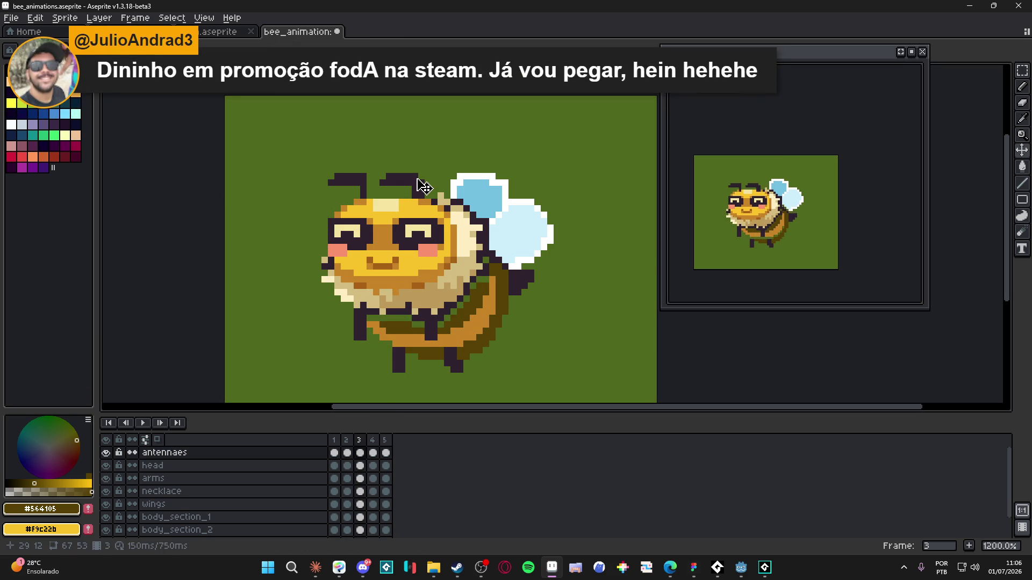
- Move the antennaes layer below the head layer in the timeline
click(334, 441)
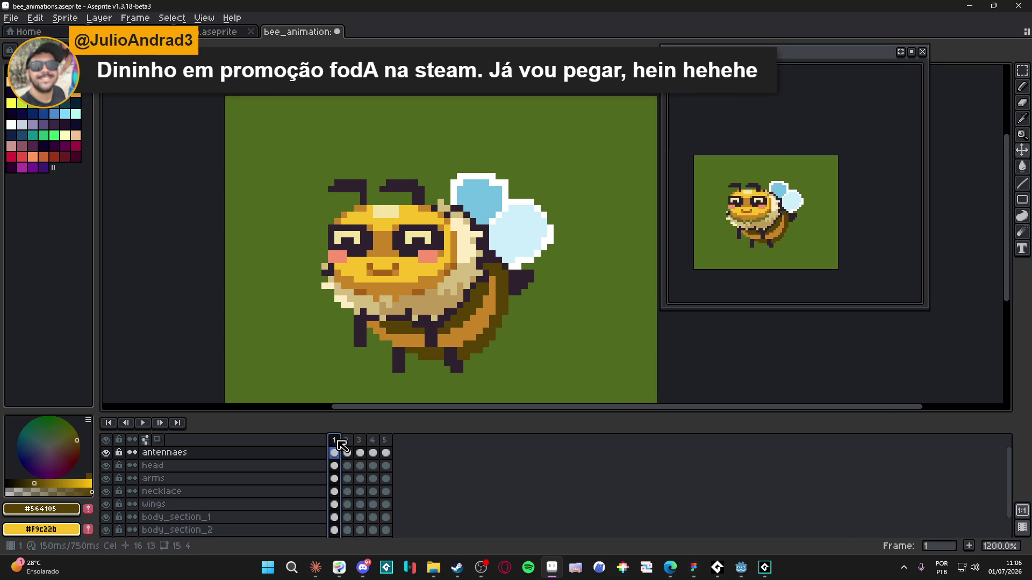
click(295, 451)
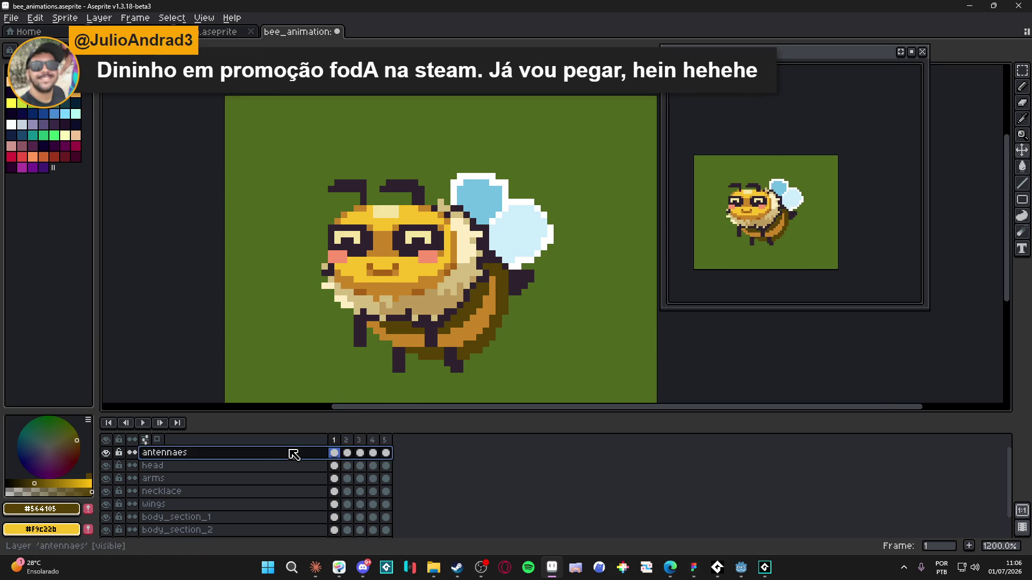
drag(293, 458, 299, 473)
- Raise the antennae one pixel on frames 4 and 5, redoing frame 5 after an undo
click(348, 465)
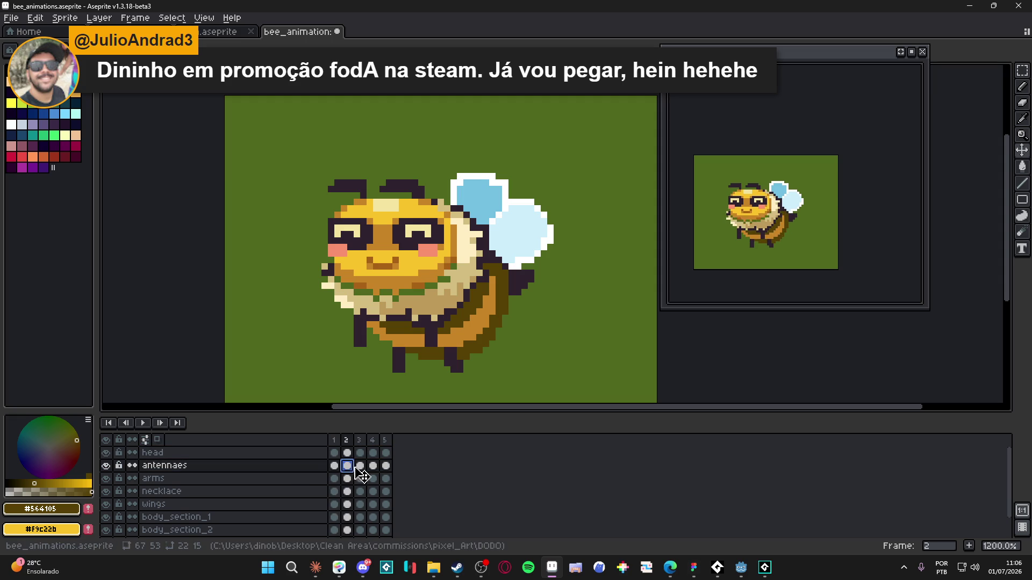
click(360, 465)
click(373, 465)
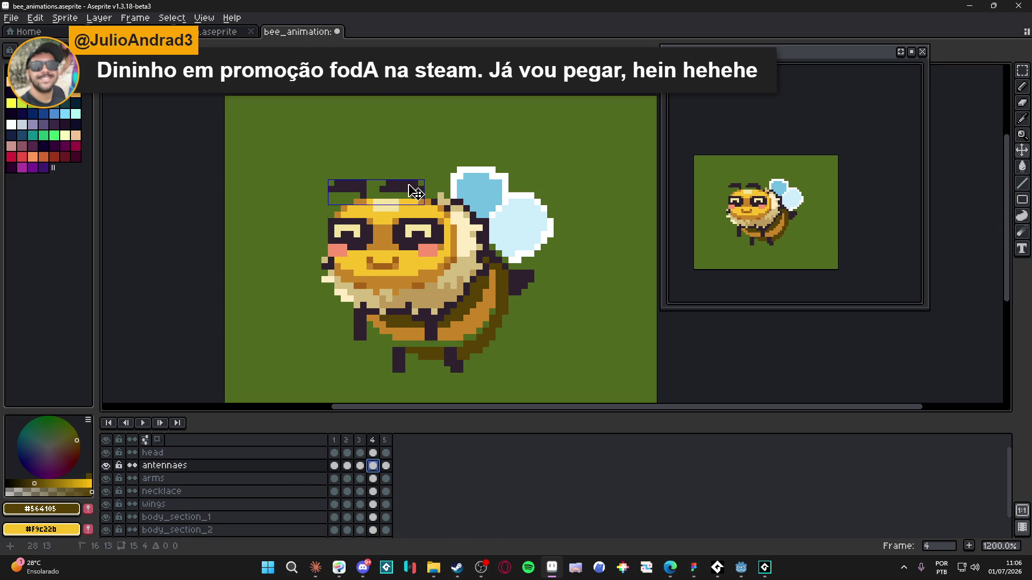
drag(410, 189, 408, 187)
click(386, 465)
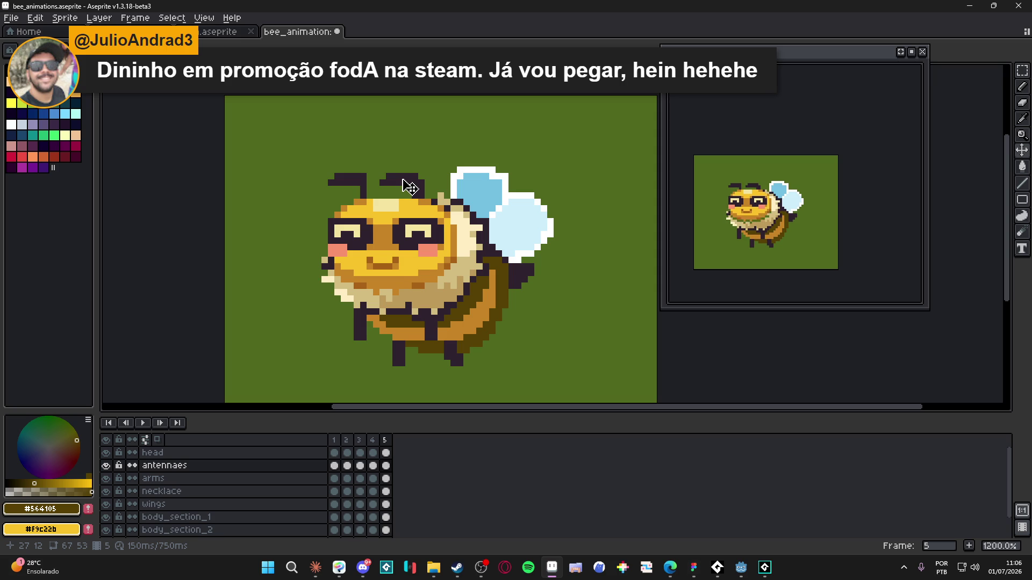
key(ctrl+z)
key(ctrl+z)
key(ctrl+z)
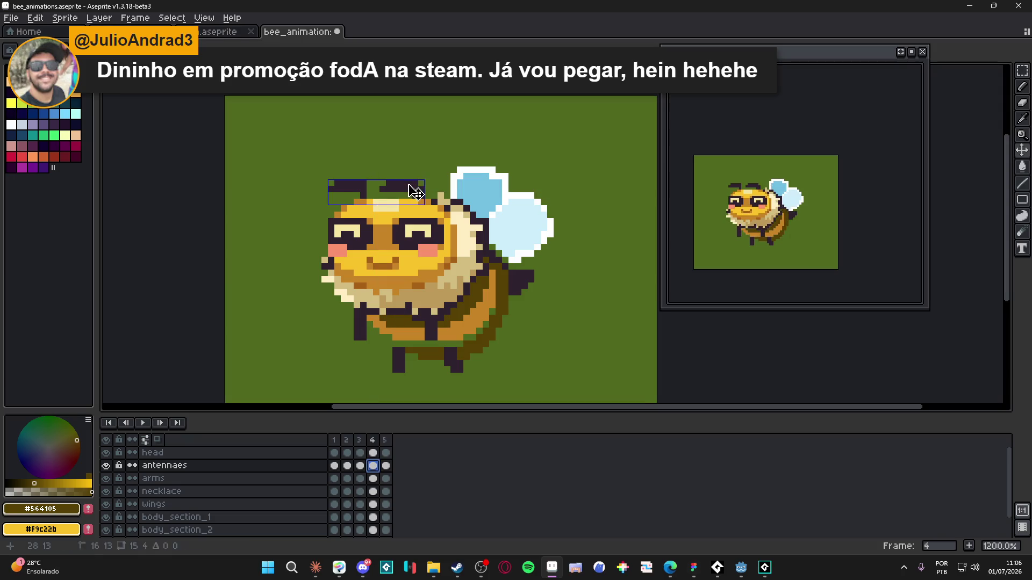
click(386, 465)
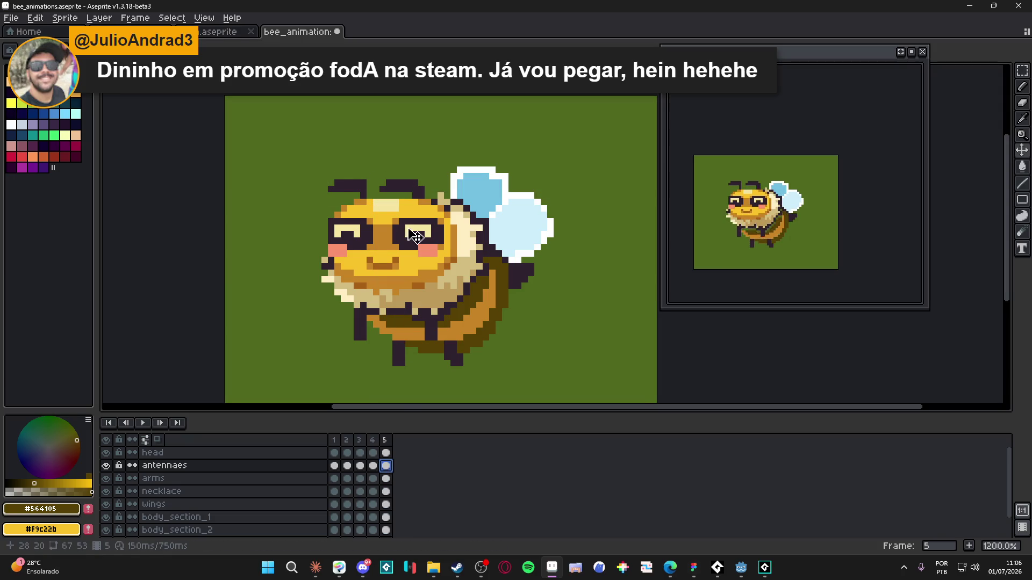
drag(404, 191, 409, 187)
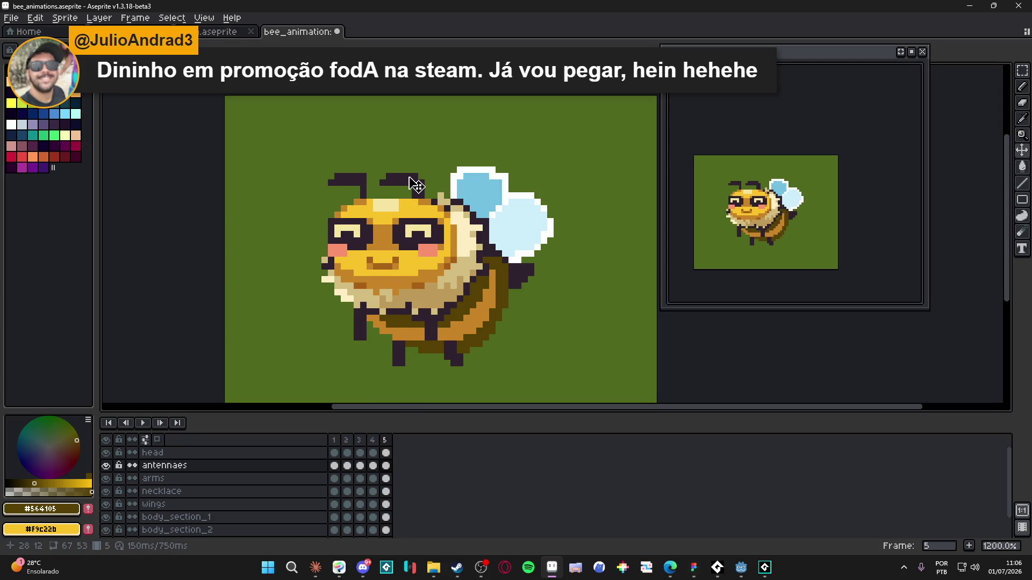
scroll(416, 186, down, 2)
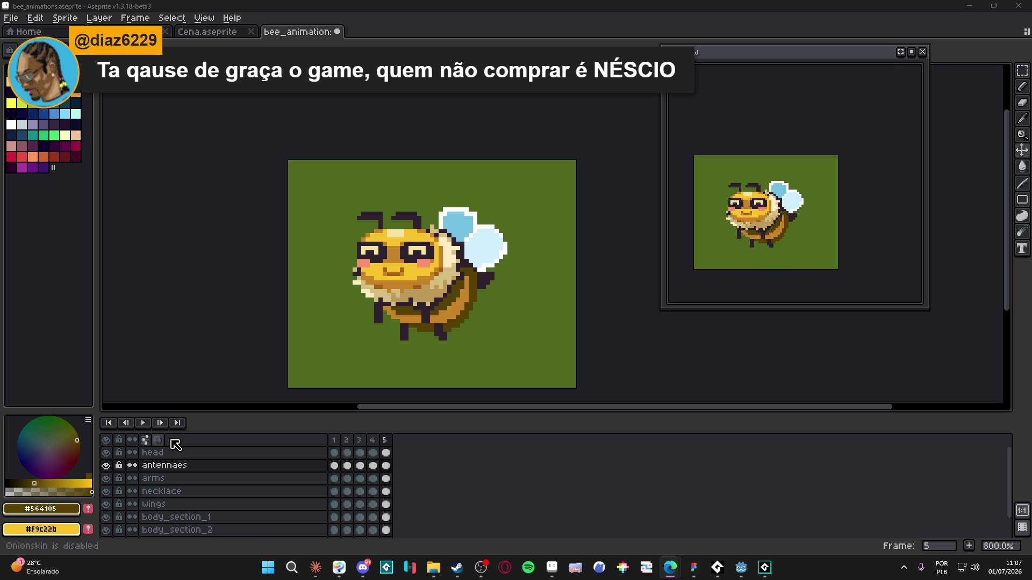
- Add frames 6 through 9 at 150 ms each after frame 5
click(335, 441)
click(348, 444)
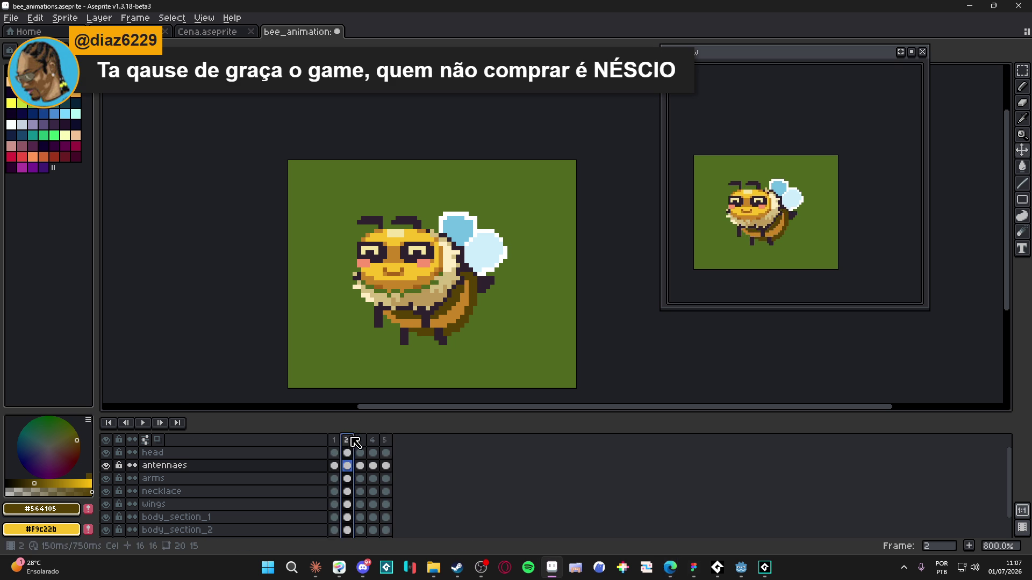
click(360, 441)
click(373, 441)
click(387, 439)
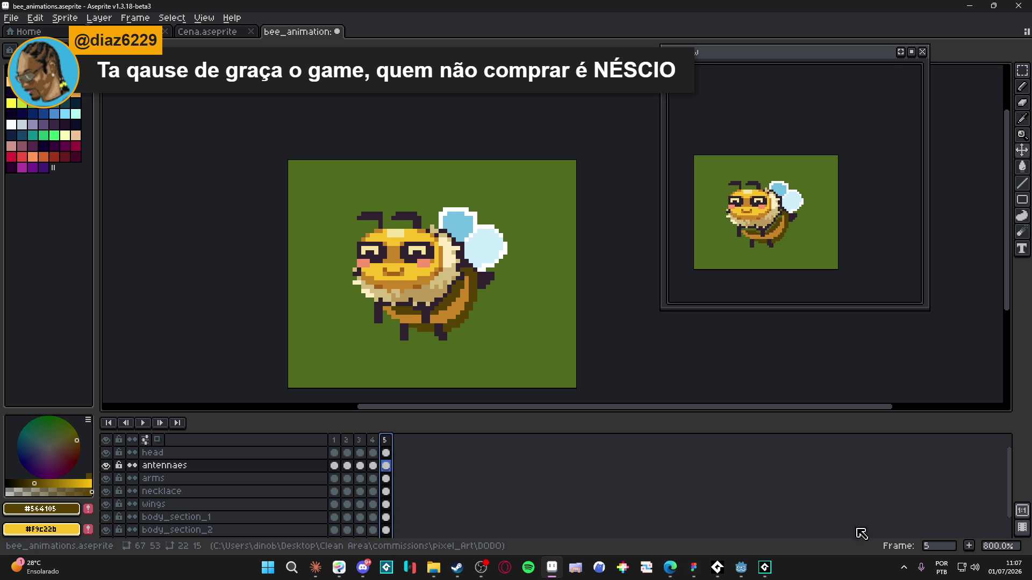
click(970, 546)
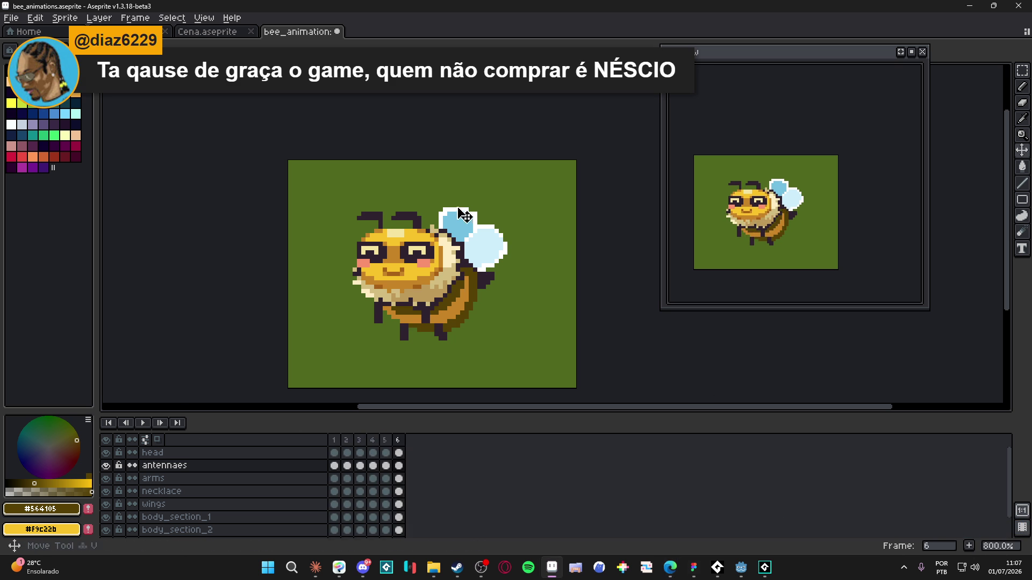
ctrl+click(407, 271)
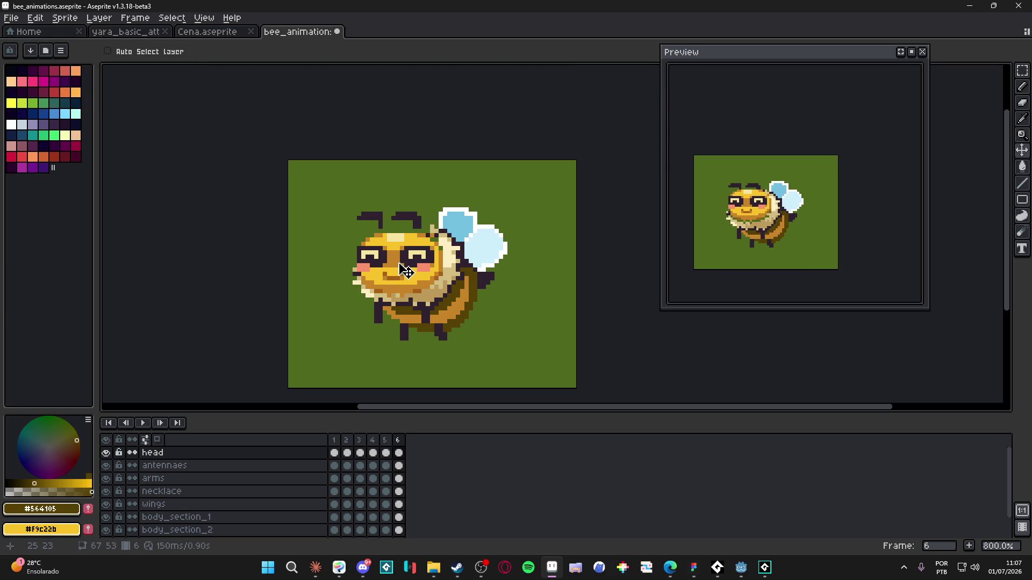
click(969, 546)
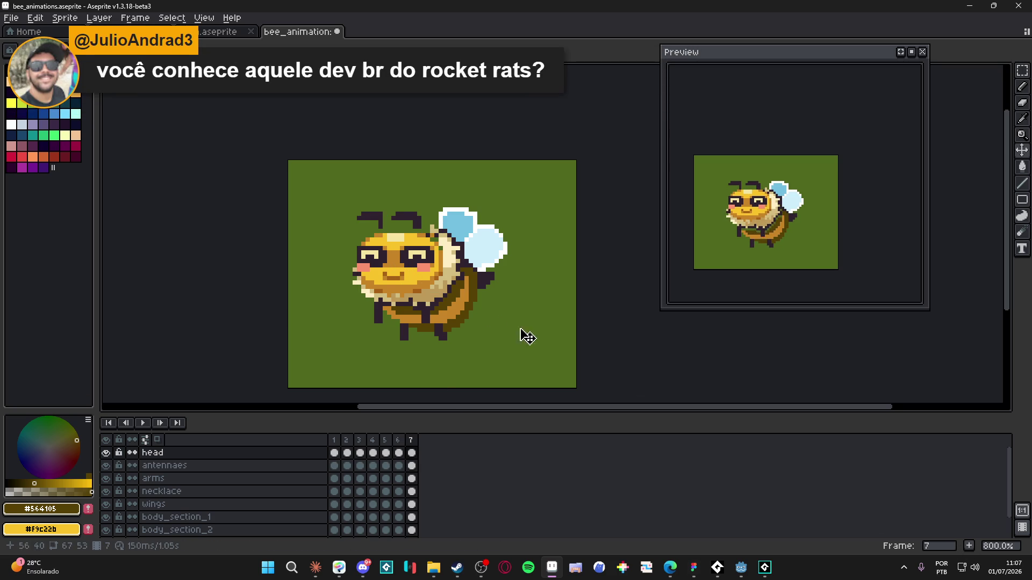
ctrl+click(457, 283)
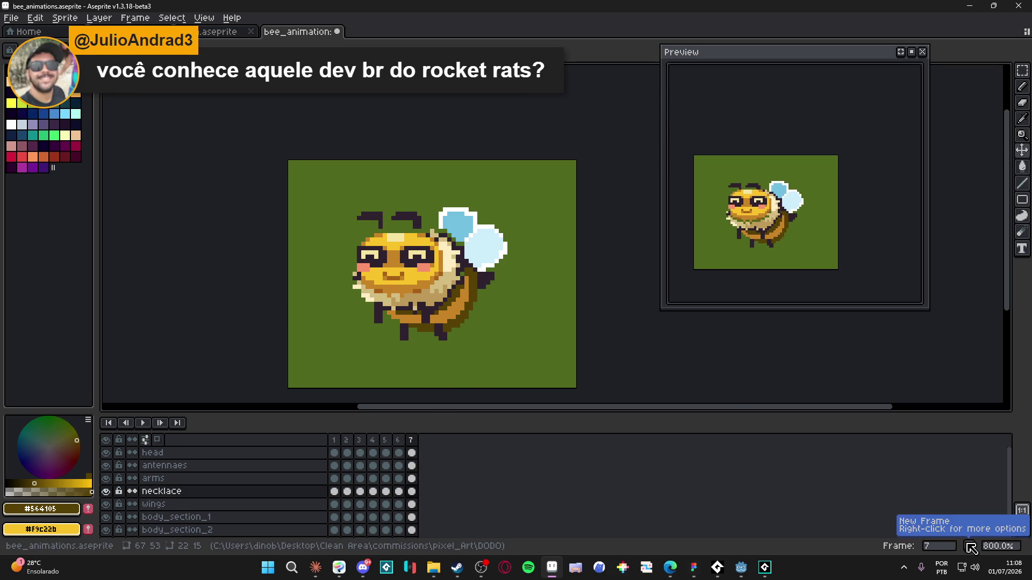
click(968, 546)
ctrl+click(455, 314)
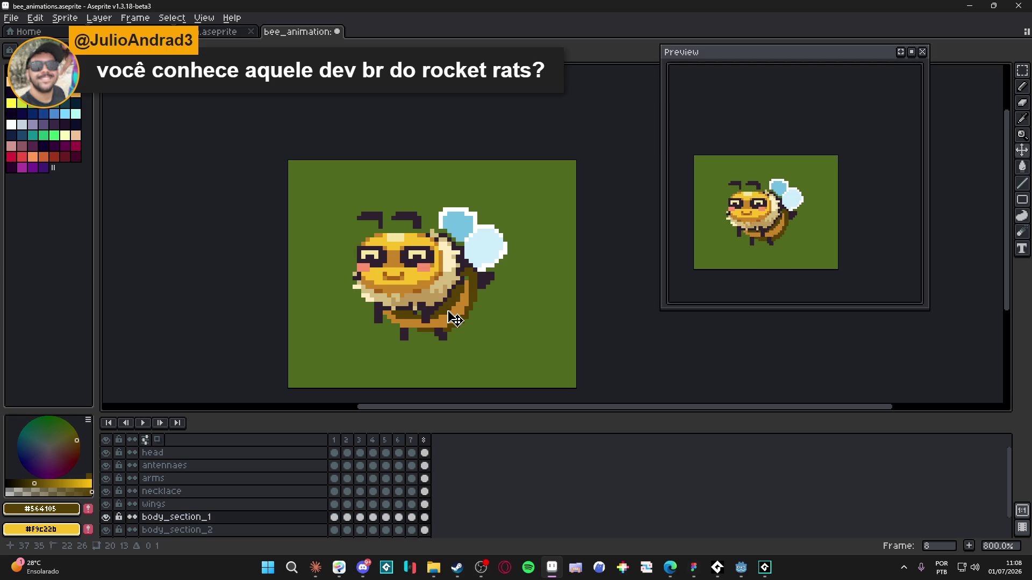
click(969, 546)
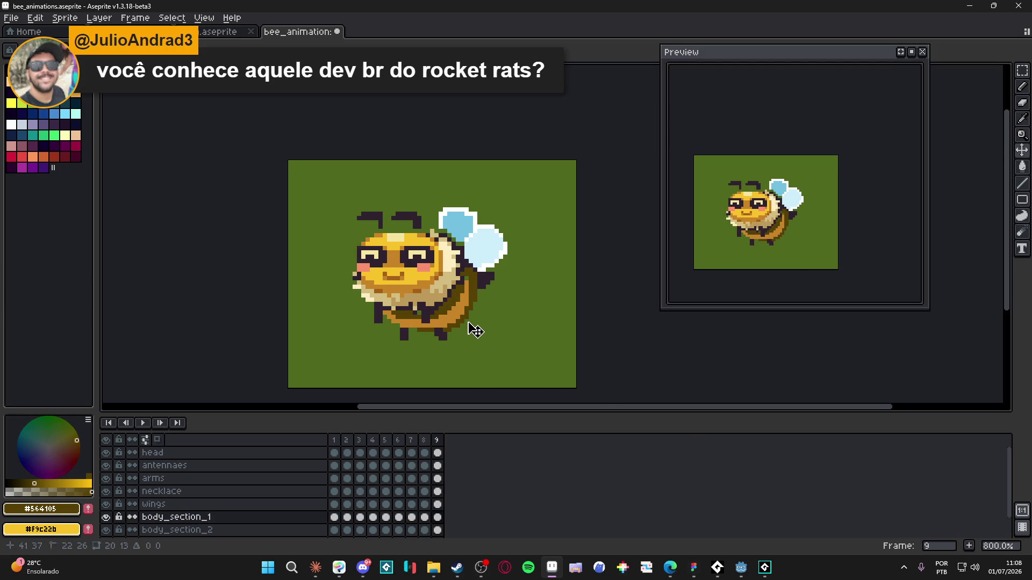
- Shift body_section_2 one pixel down-right on frame 9
ctrl+click(482, 305)
drag(483, 304, 487, 307)
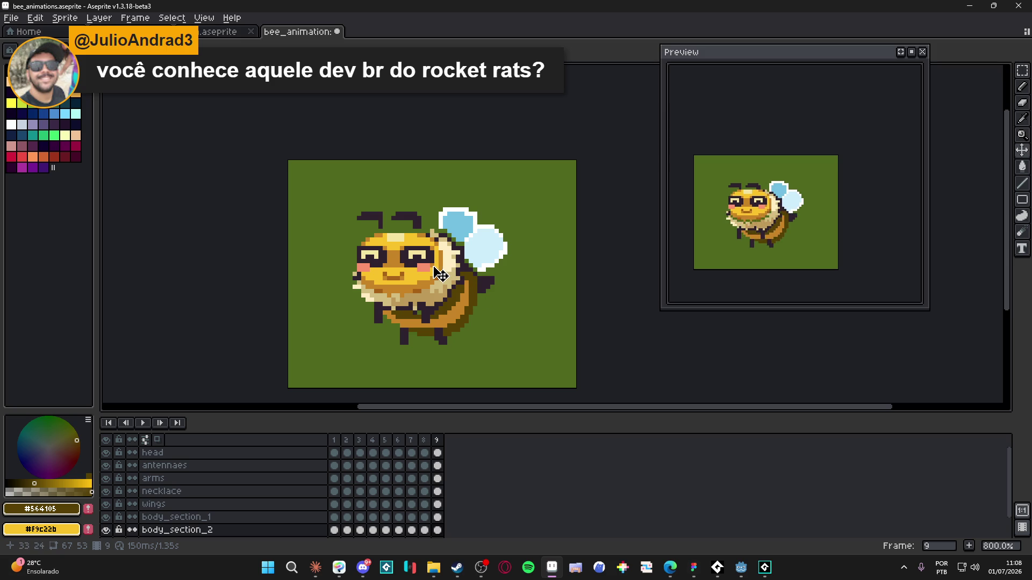
click(333, 439)
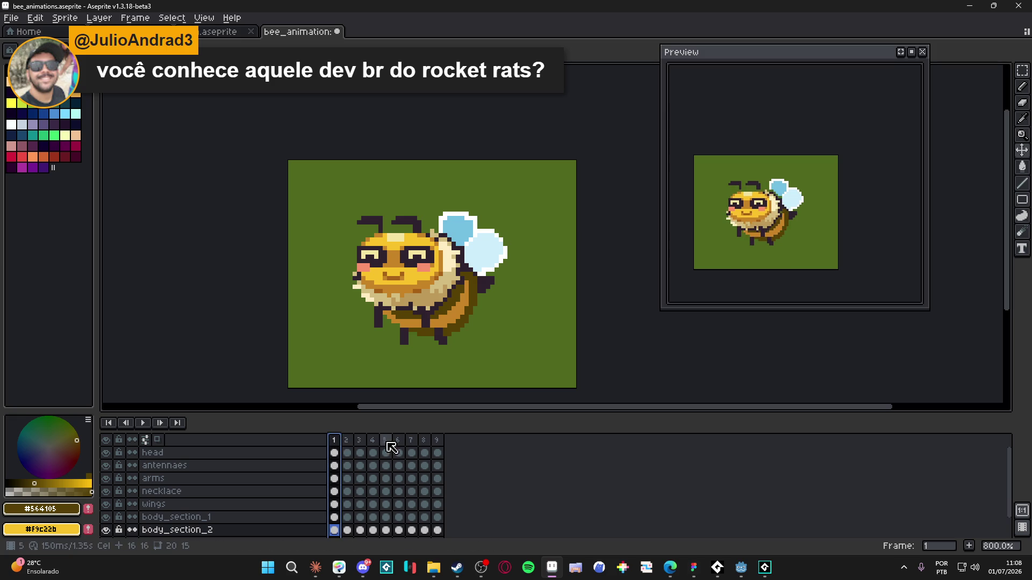